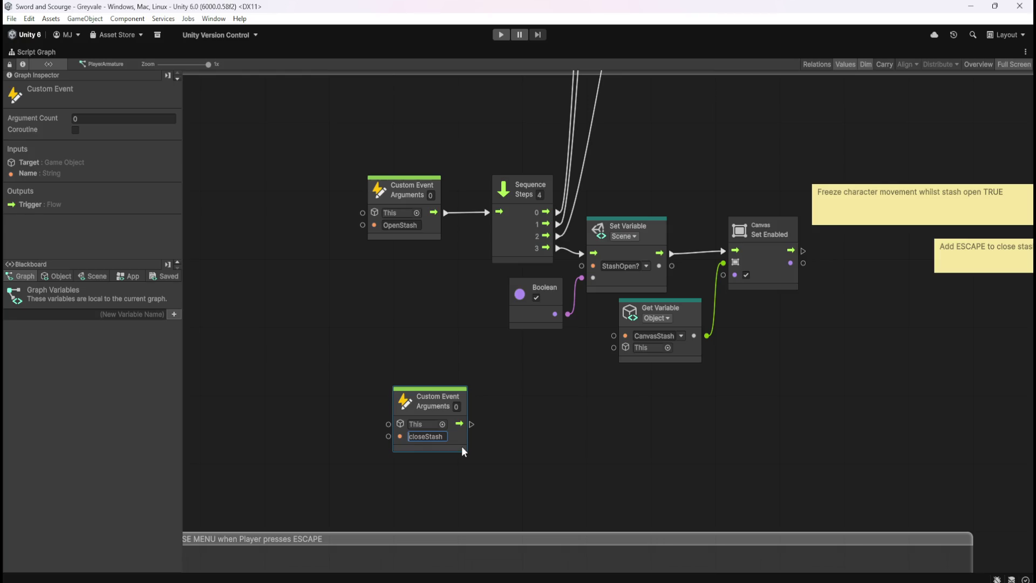
- Finish renaming the player graph's second custom event to CloseStash
{"action": "key", "text": "Delete"}
{"action": "type", "text": "C"}
{"action": "left_click", "coordinate": [534, 456]}
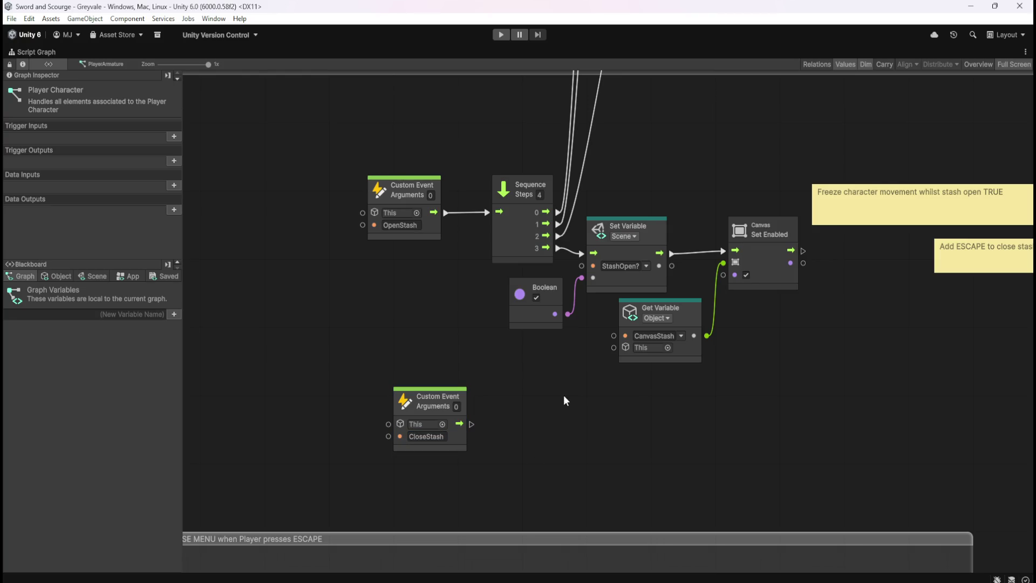
- Move the pause-menu group and CloseStash event node lower, then restore the docked layout
{"action": "scroll", "coordinate": [565, 400], "scroll_direction": "down", "scroll_amount": 5}
{"action": "left_click", "coordinate": [773, 295]}
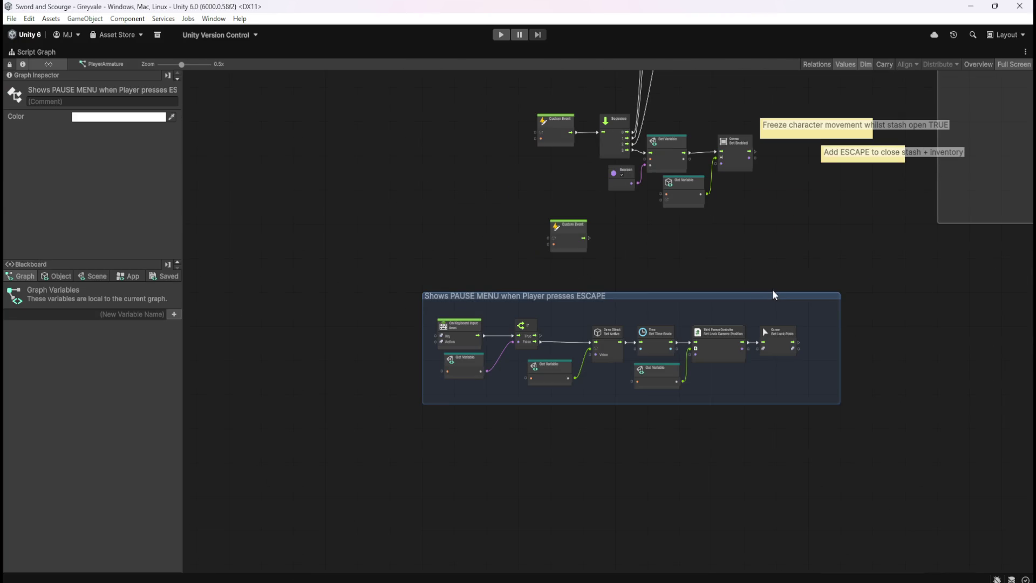
{"action": "mouse_move", "coordinate": [772, 294]}
{"action": "left_mouse_down"}
{"action": "mouse_move", "coordinate": [769, 482]}
{"action": "mouse_move", "coordinate": [772, 468]}
{"action": "left_mouse_up"}
{"action": "left_click", "coordinate": [689, 286]}
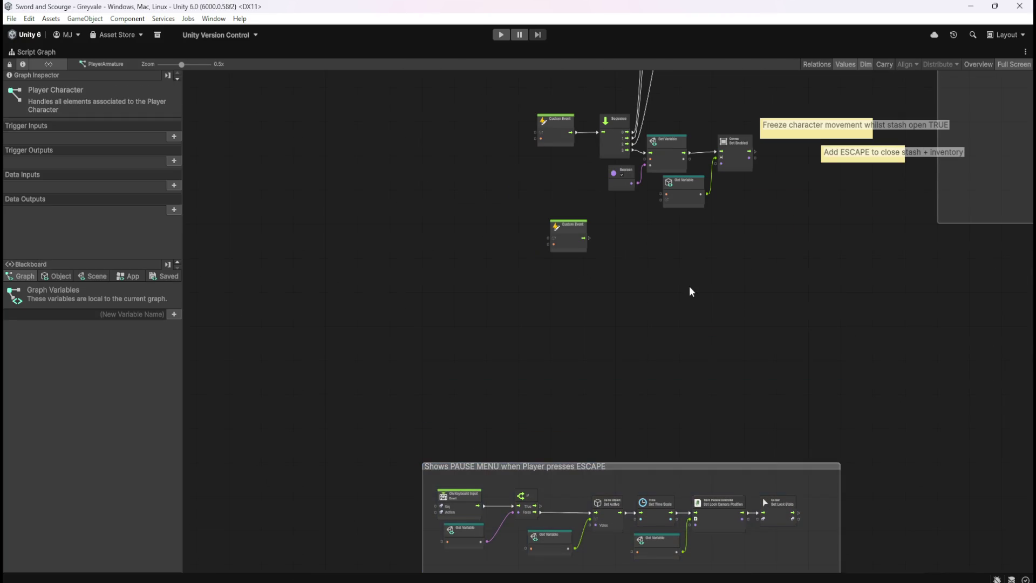
{"action": "scroll", "coordinate": [610, 337], "scroll_direction": "up", "scroll_amount": 3}
{"action": "left_click_drag", "start_coordinate": [516, 356], "coordinate": [490, 426]}
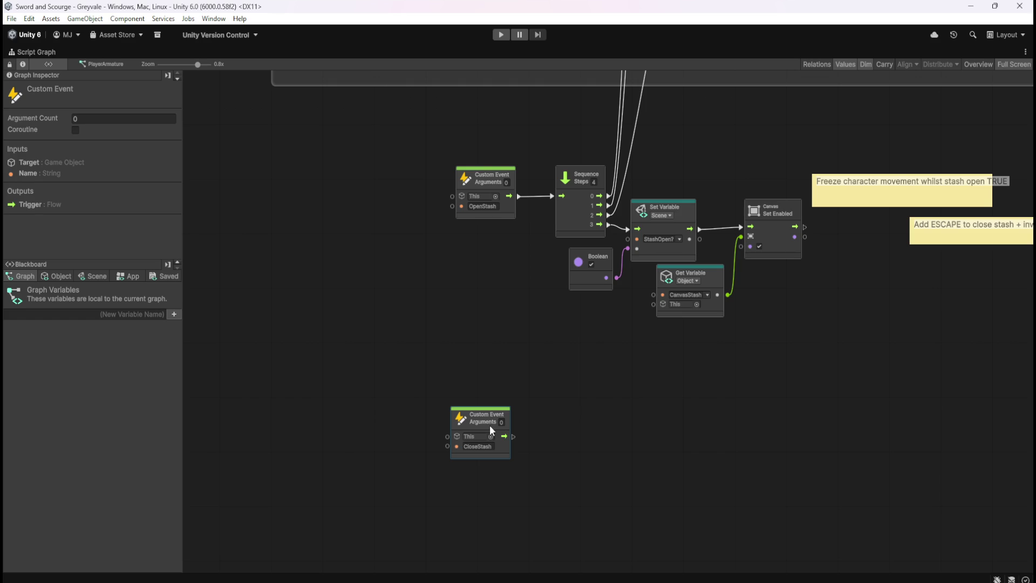
{"action": "left_click", "coordinate": [595, 426]}
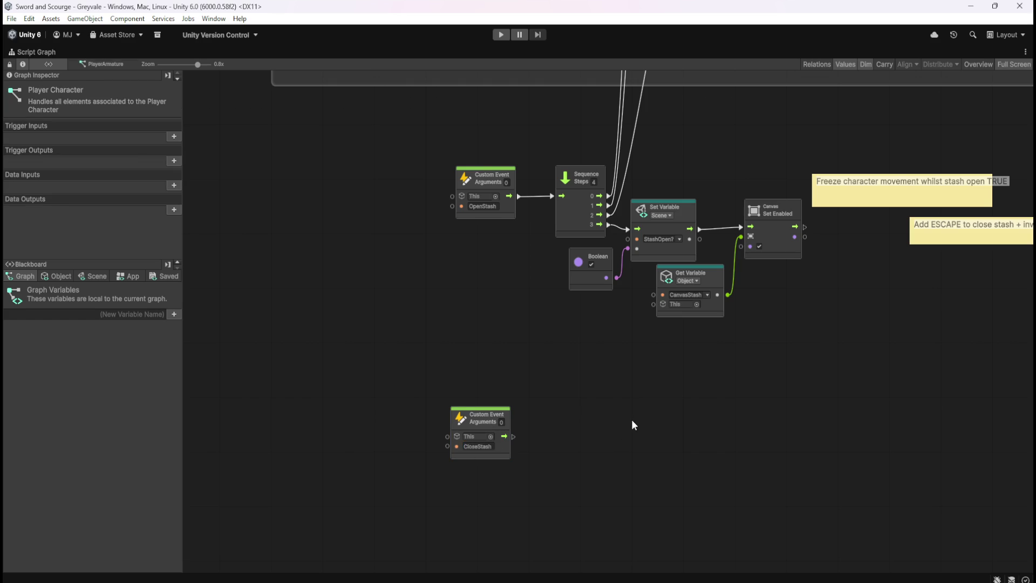
{"action": "key", "text": "shift+space"}
{"action": "scroll", "coordinate": [86, 243], "scroll_direction": "down", "scroll_amount": 3}
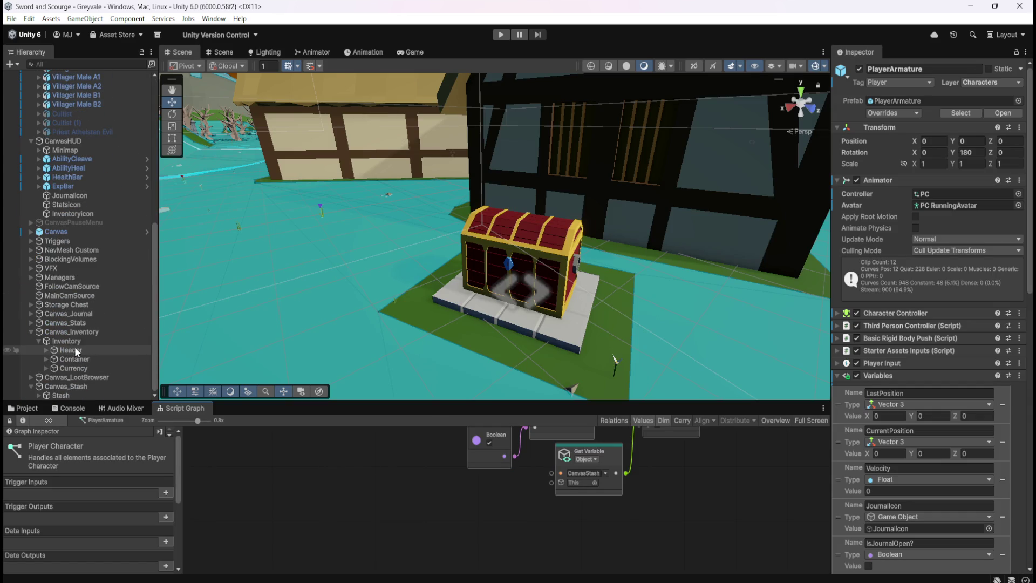
- In the Storage Chest graph, duplicate the OpenStash trigger and PlayerCharacter variable beside the lower If
{"action": "left_click", "coordinate": [75, 303]}
{"action": "key", "text": "shift+space"}
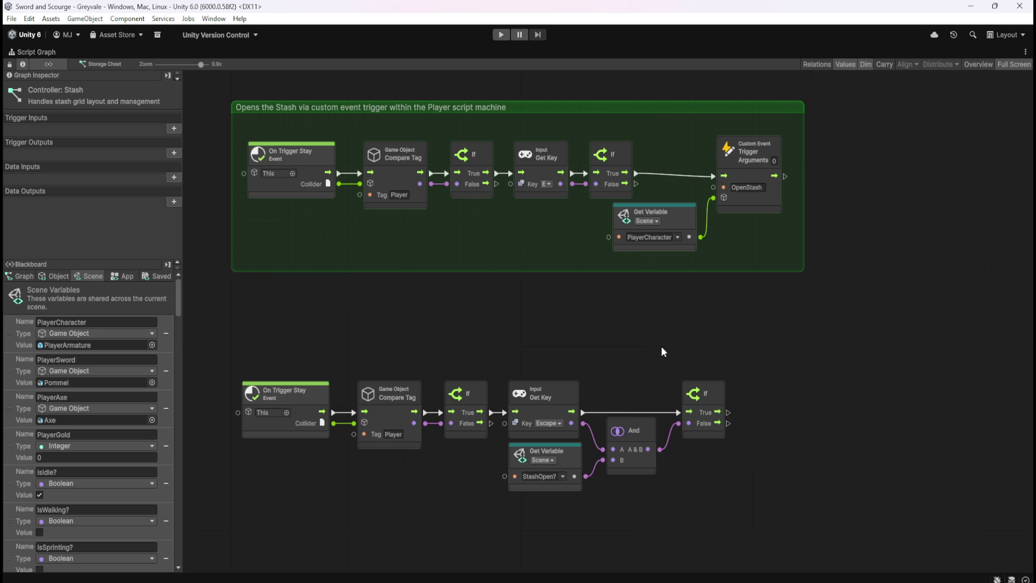
{"action": "left_click", "coordinate": [690, 225]}
{"action": "left_click", "coordinate": [756, 210], "text": "ctrl"}
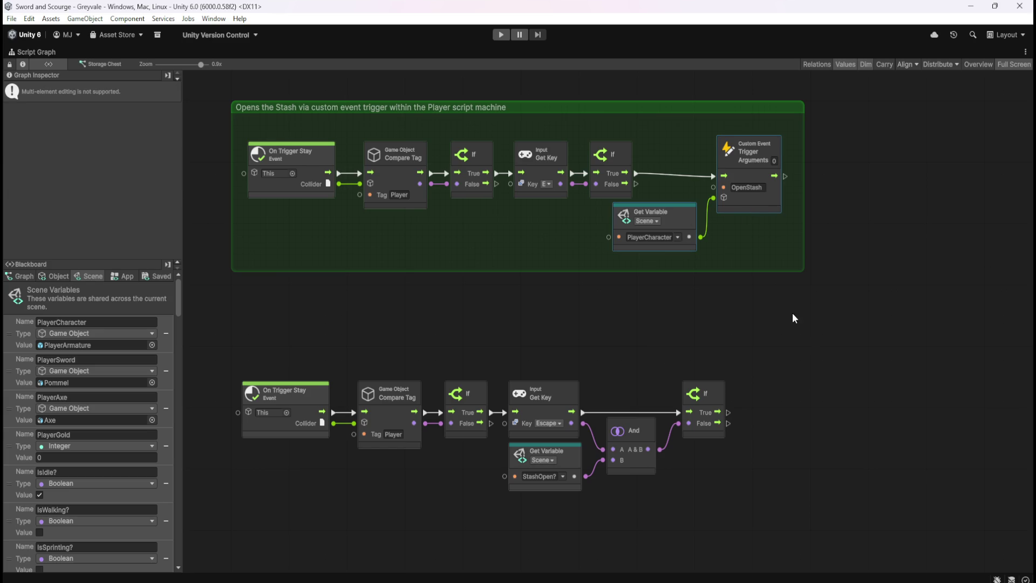
{"action": "key", "text": "ctrl+d"}
{"action": "mouse_move", "coordinate": [684, 324]}
{"action": "left_mouse_down"}
{"action": "mouse_move", "coordinate": [885, 450]}
{"action": "mouse_move", "coordinate": [860, 448]}
{"action": "left_mouse_up"}
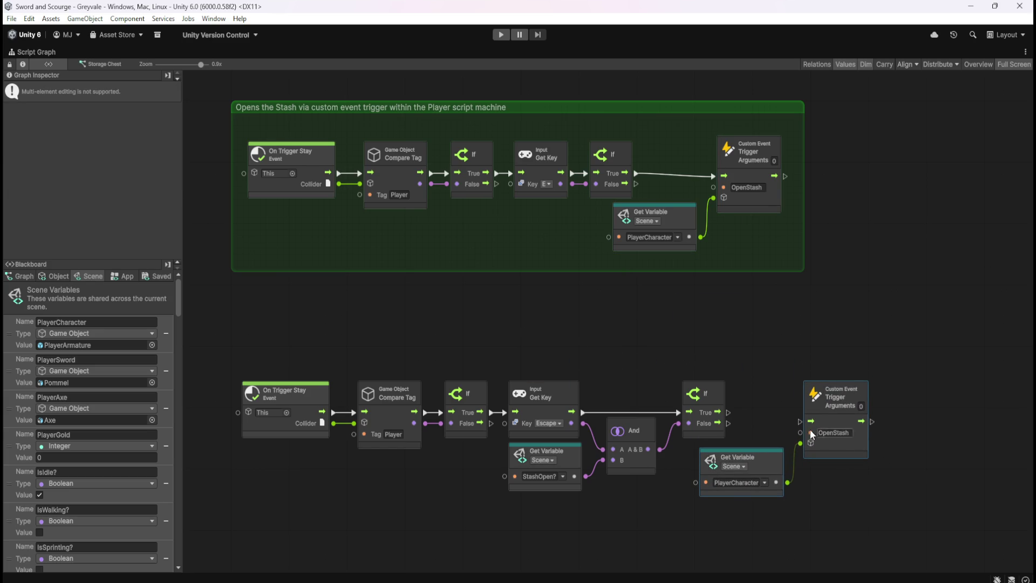
{"action": "left_click", "coordinate": [788, 404]}
- Connect the lower If's True output to the copied trigger and align it
{"action": "left_click", "coordinate": [831, 426]}
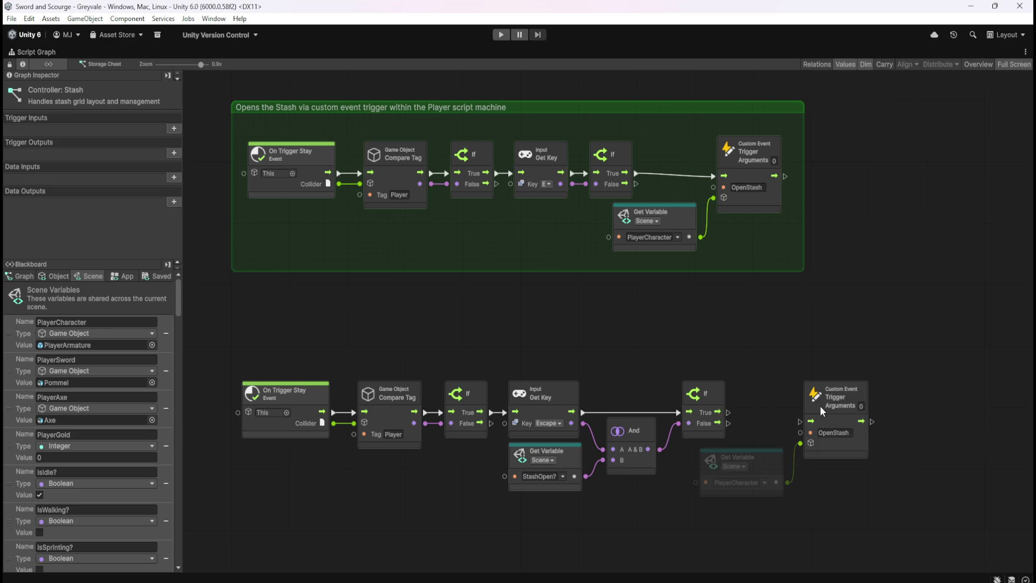
{"action": "left_click_drag", "start_coordinate": [834, 422], "coordinate": [829, 411]}
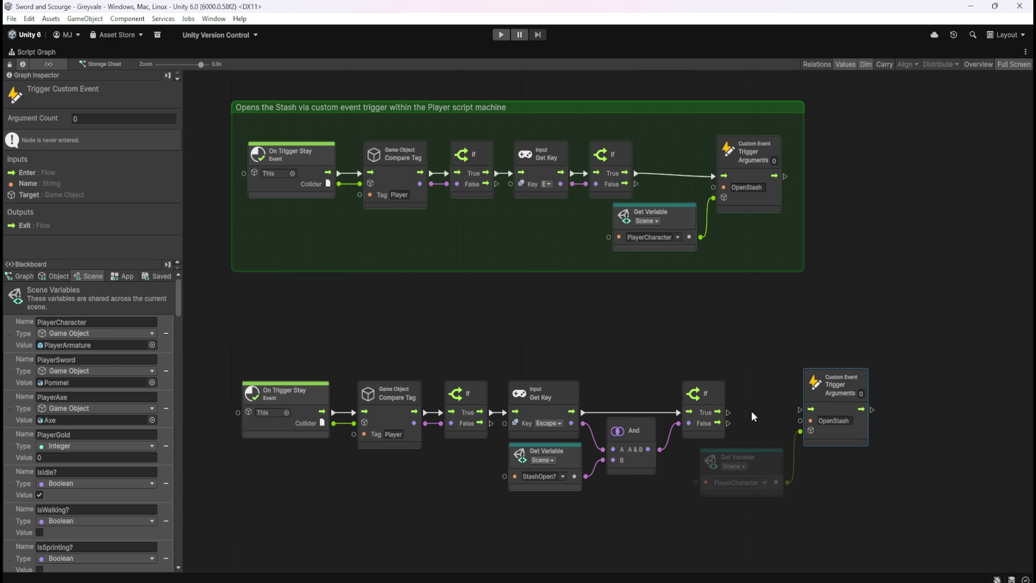
{"action": "left_click", "coordinate": [745, 419]}
{"action": "left_click_drag", "start_coordinate": [728, 413], "coordinate": [804, 415]}
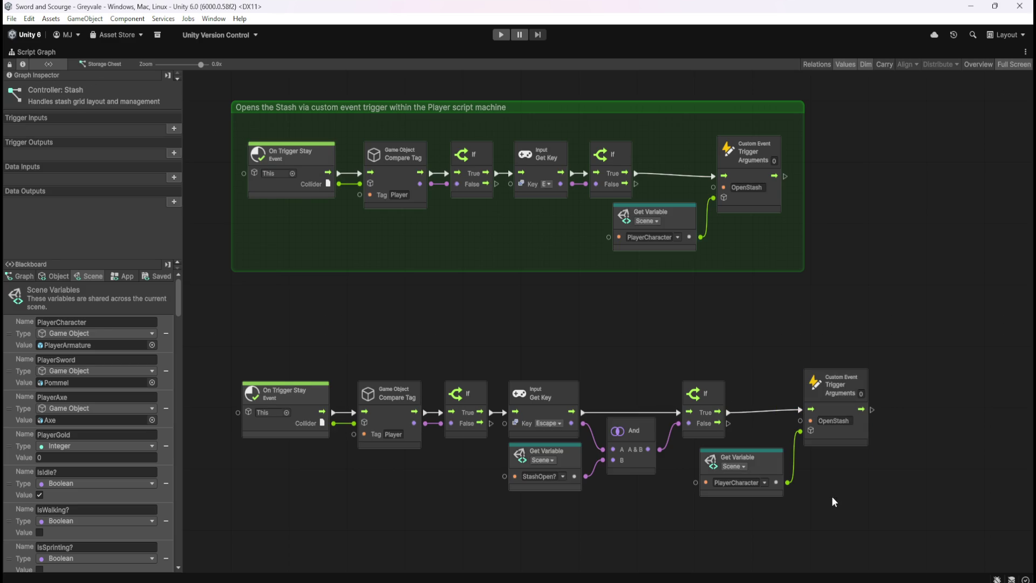
{"action": "left_click", "coordinate": [848, 440]}
{"action": "left_click_drag", "start_coordinate": [849, 439], "coordinate": [851, 446]}
{"action": "left_click", "coordinate": [769, 381]}
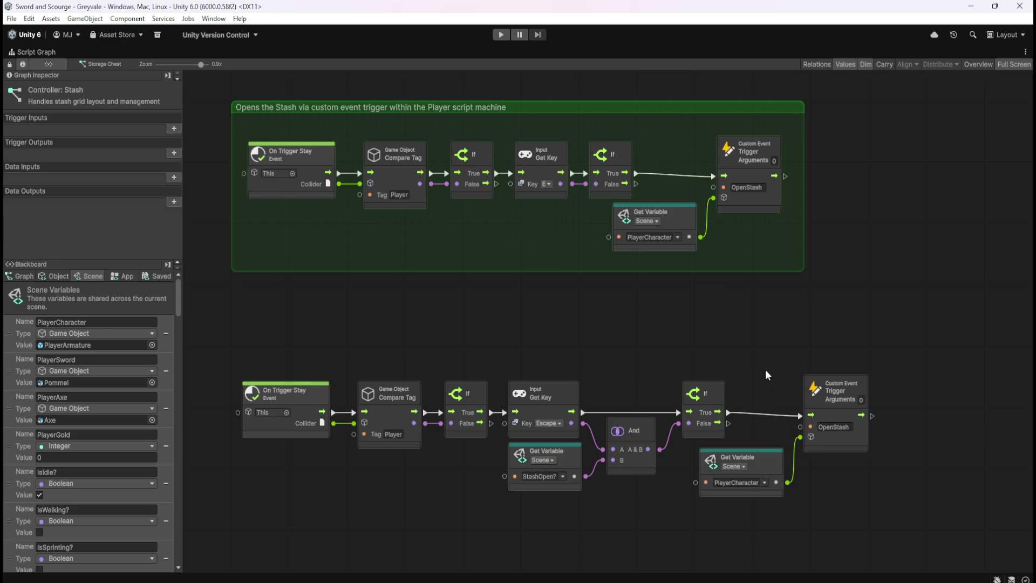
- Restore the layout, look over the PlayerArmature graph, and reselect the Storage Chest
{"action": "key", "text": "shift+space"}
{"action": "scroll", "coordinate": [96, 168], "scroll_direction": "up", "scroll_amount": 10}
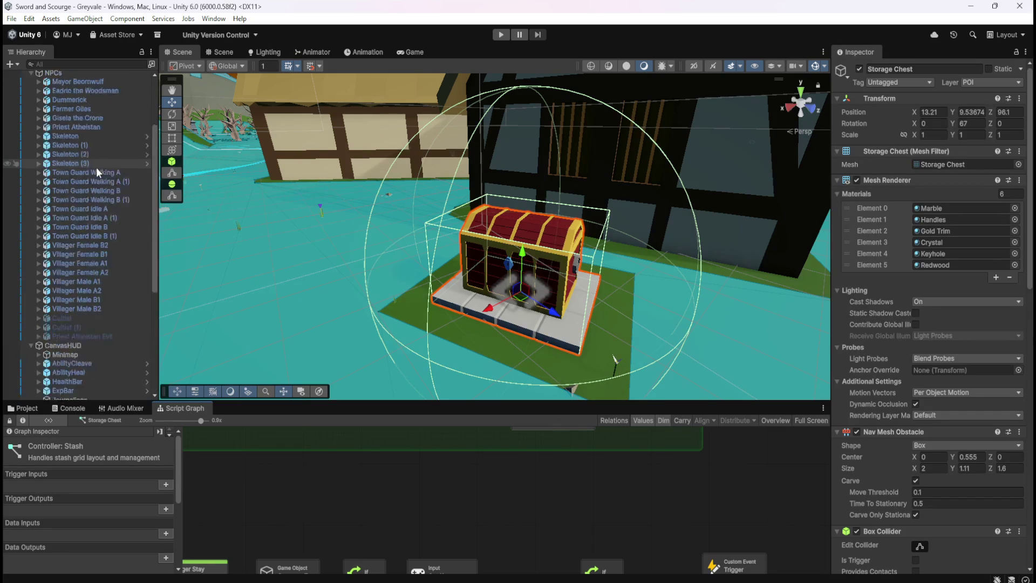
{"action": "scroll", "coordinate": [81, 254], "scroll_direction": "down", "scroll_amount": 5}
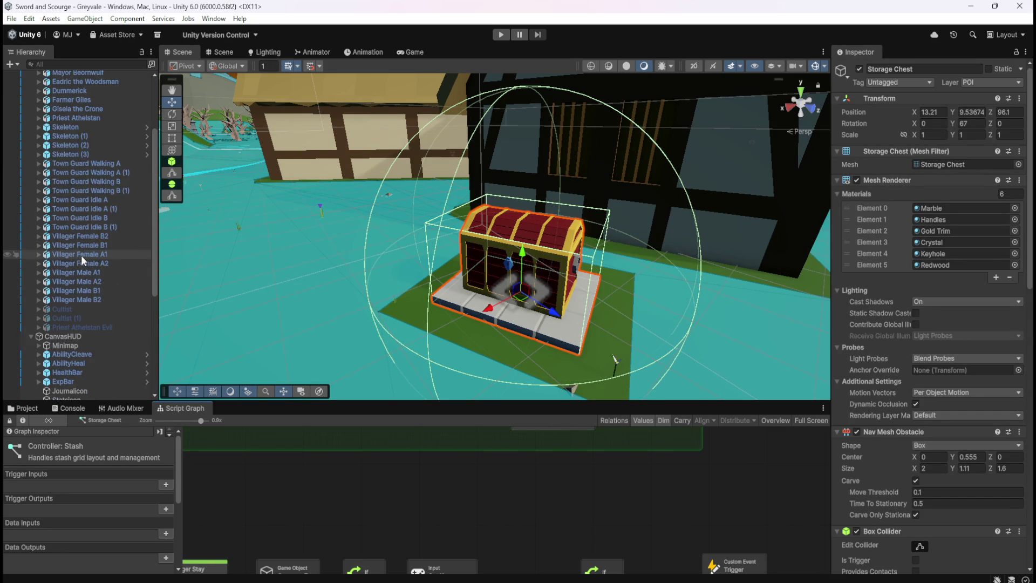
{"action": "scroll", "coordinate": [80, 258], "scroll_direction": "up", "scroll_amount": 5}
{"action": "left_click", "coordinate": [31, 166]}
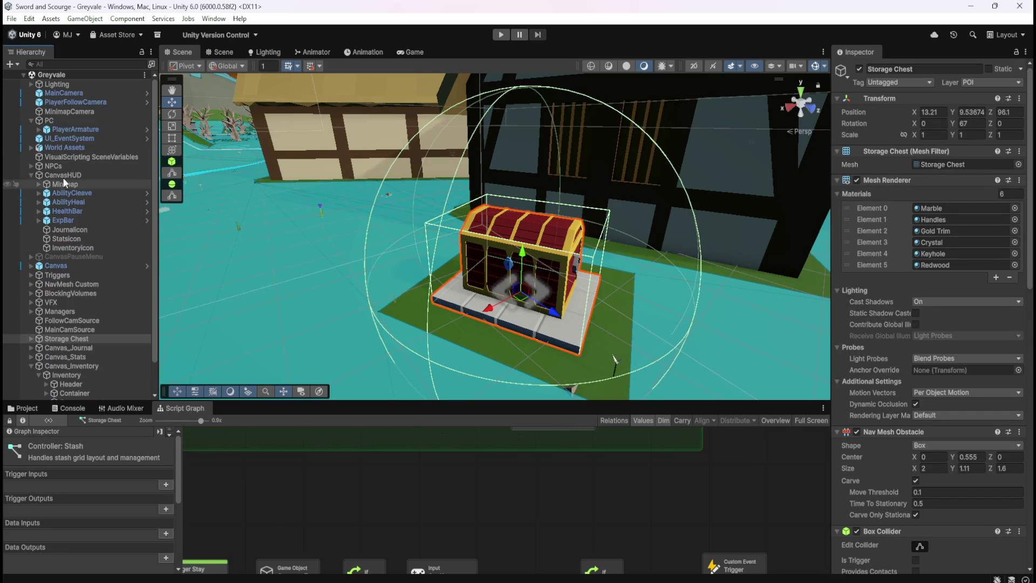
{"action": "left_click", "coordinate": [82, 129]}
{"action": "key", "text": "shift+space"}
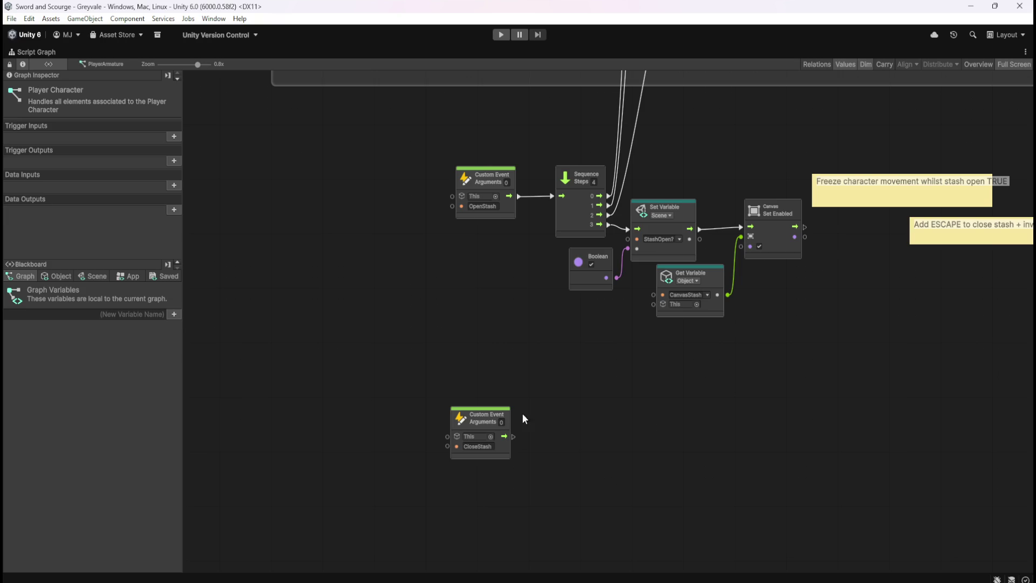
{"action": "key", "text": "shift+space"}
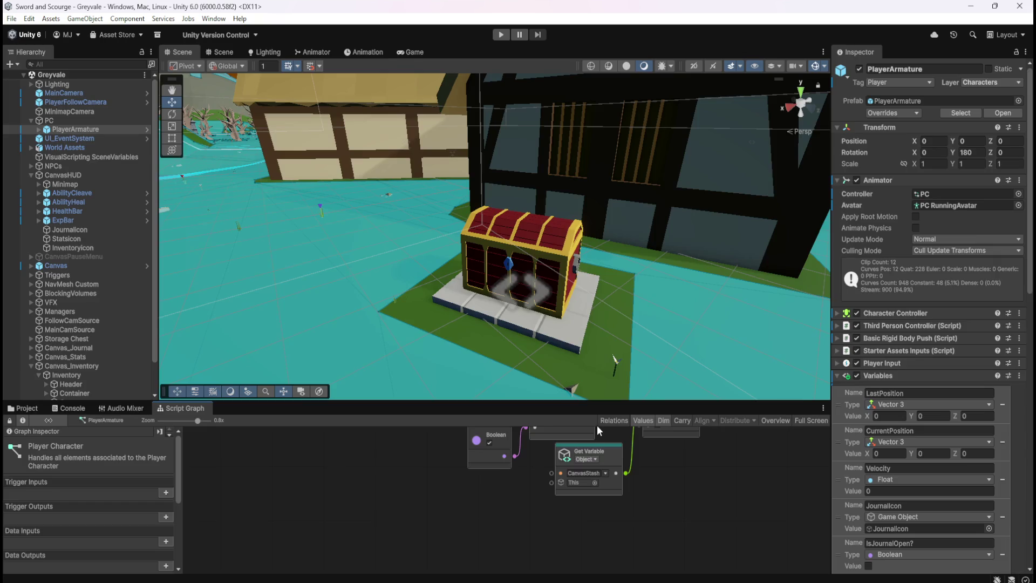
{"action": "scroll", "coordinate": [89, 294], "scroll_direction": "down", "scroll_amount": 2}
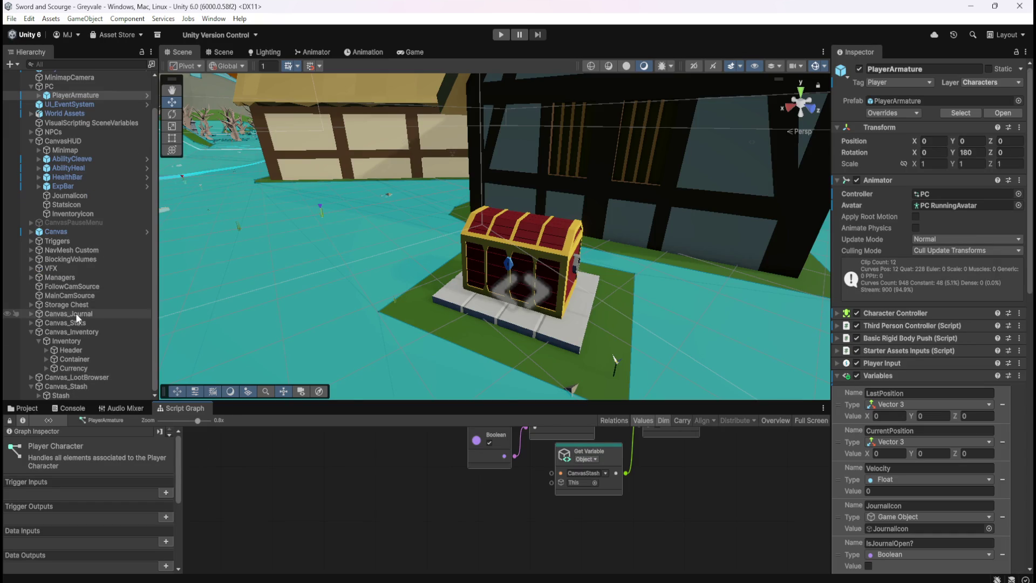
{"action": "left_click", "coordinate": [85, 305]}
- Rename the lower trigger's event to CloseStash
{"action": "key", "text": "shift+space"}
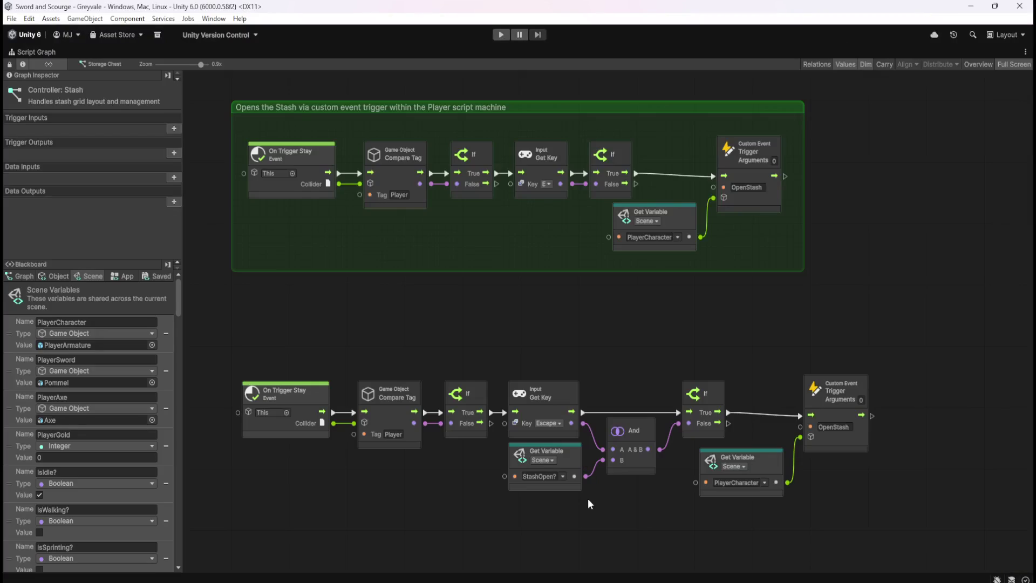
{"action": "left_click", "coordinate": [833, 428]}
{"action": "type", "text": "CloseStash"}
{"action": "key", "text": "Return"}
- Group the Escape chain and title it 'Closes the Stash…' from the upper group's title
{"action": "mouse_move", "coordinate": [613, 346]}
{"action": "left_mouse_down"}
{"action": "mouse_move", "coordinate": [624, 319]}
{"action": "mouse_move", "coordinate": [552, 328]}
{"action": "left_mouse_up"}
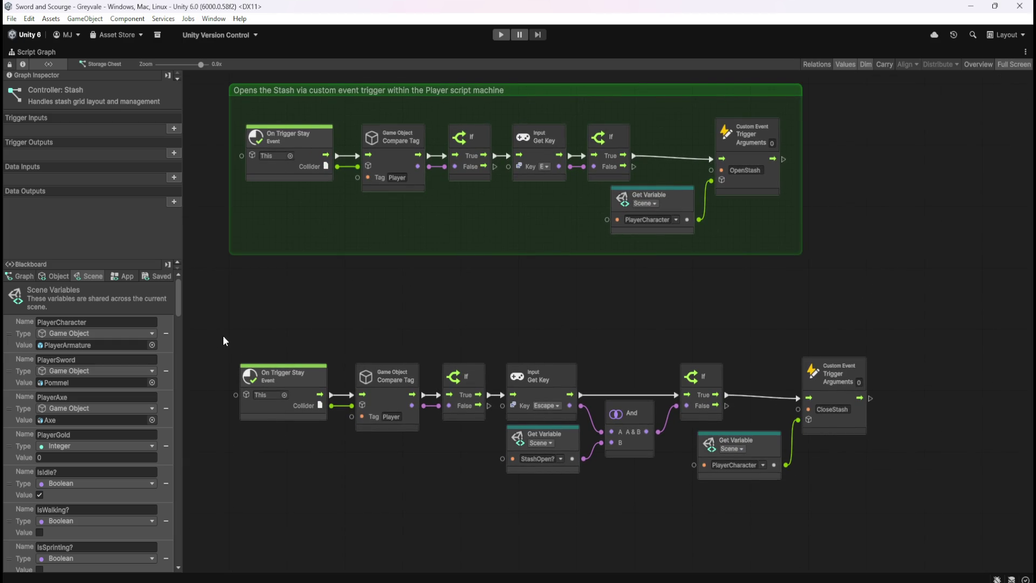
{"action": "mouse_move", "coordinate": [221, 320]}
{"action": "left_mouse_down"}
{"action": "mouse_move", "coordinate": [435, 394]}
{"action": "mouse_move", "coordinate": [902, 506]}
{"action": "left_mouse_up"}
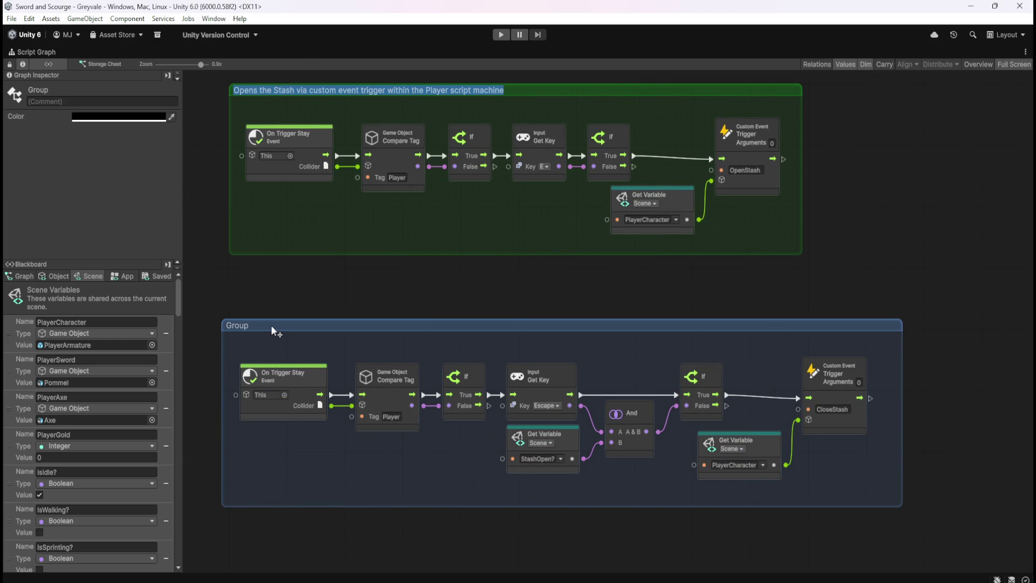
{"action": "double_click", "coordinate": [251, 326]}
{"action": "type", "text": "Opens the Stash via custom event trigger within the Player script machine"}
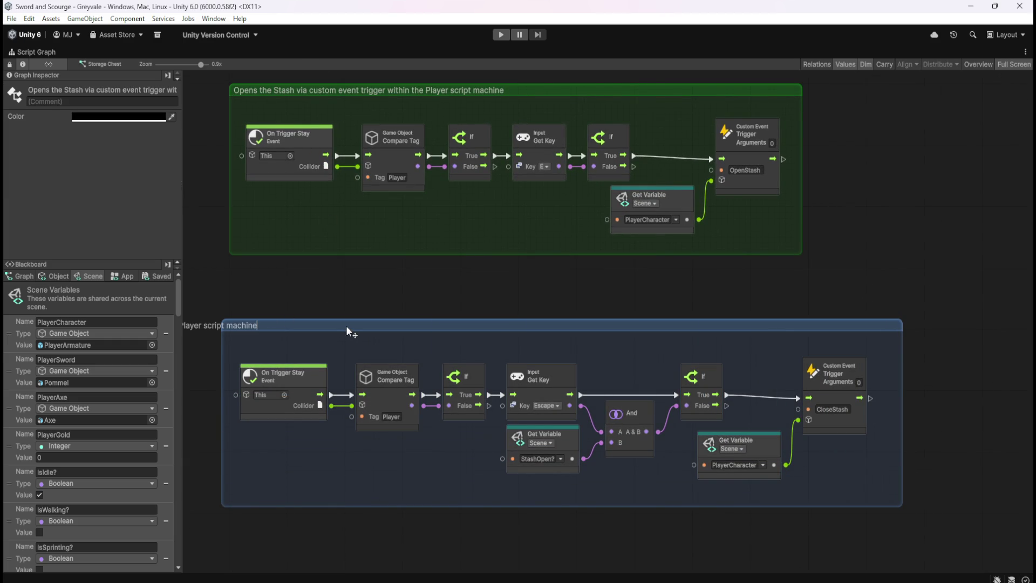
{"action": "key", "text": "Home"}
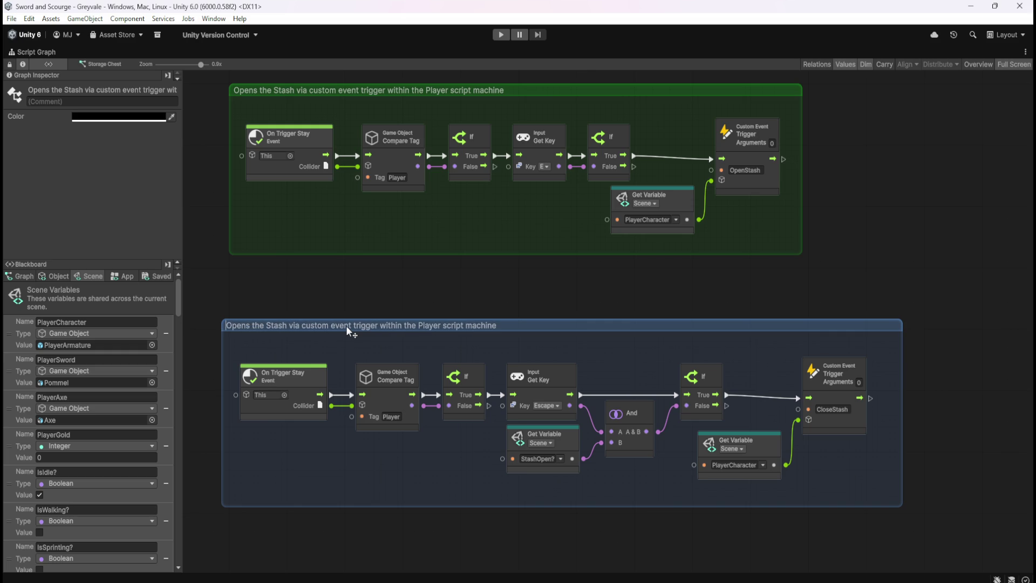
{"action": "key", "text": "ctrl+shift+Right"}
{"action": "type", "text": "Closes"}
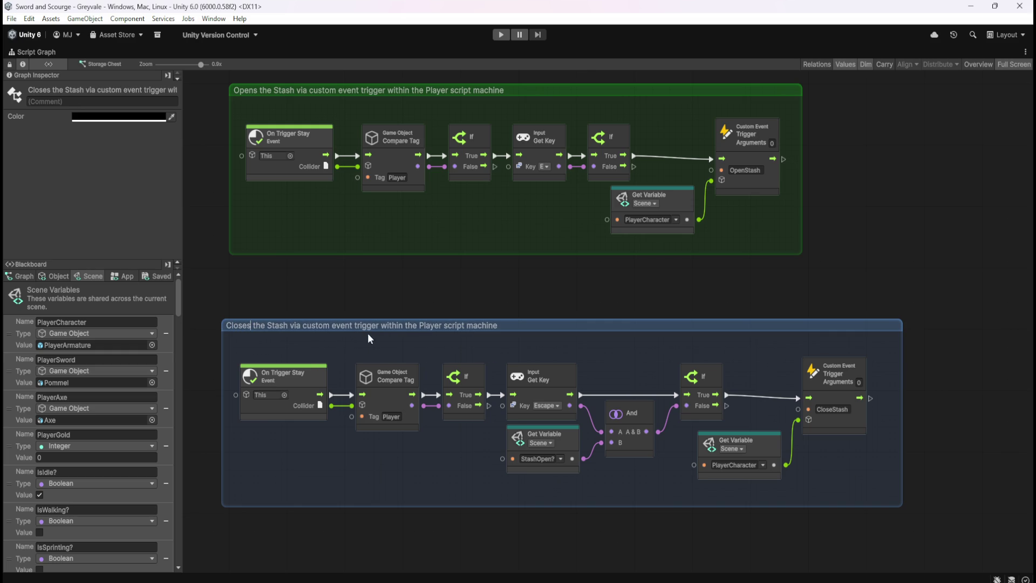
{"action": "left_click", "coordinate": [418, 297]}
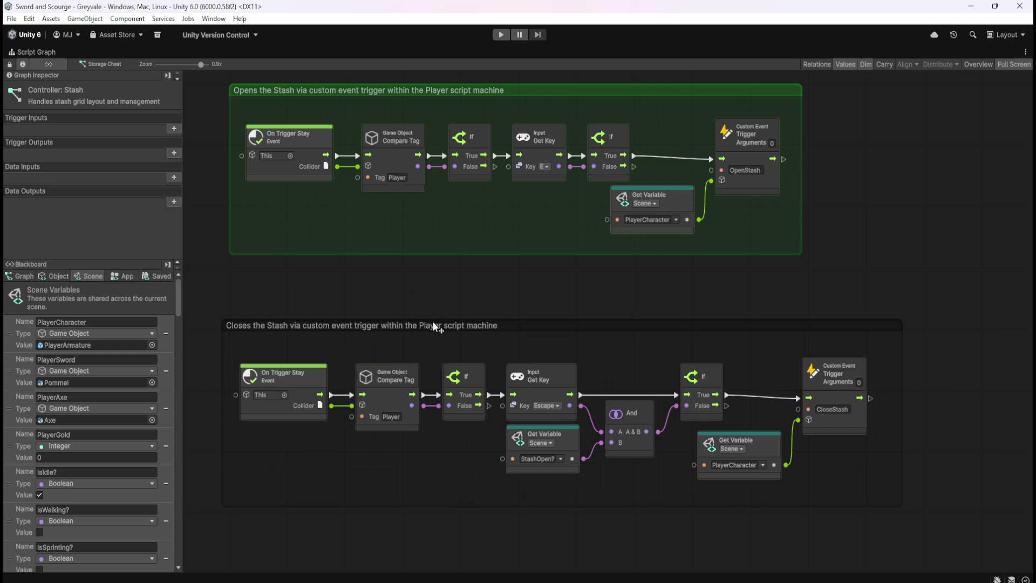
- Colour the new group red and shift it slightly right
{"action": "left_click", "coordinate": [507, 326]}
{"action": "left_click", "coordinate": [92, 116]}
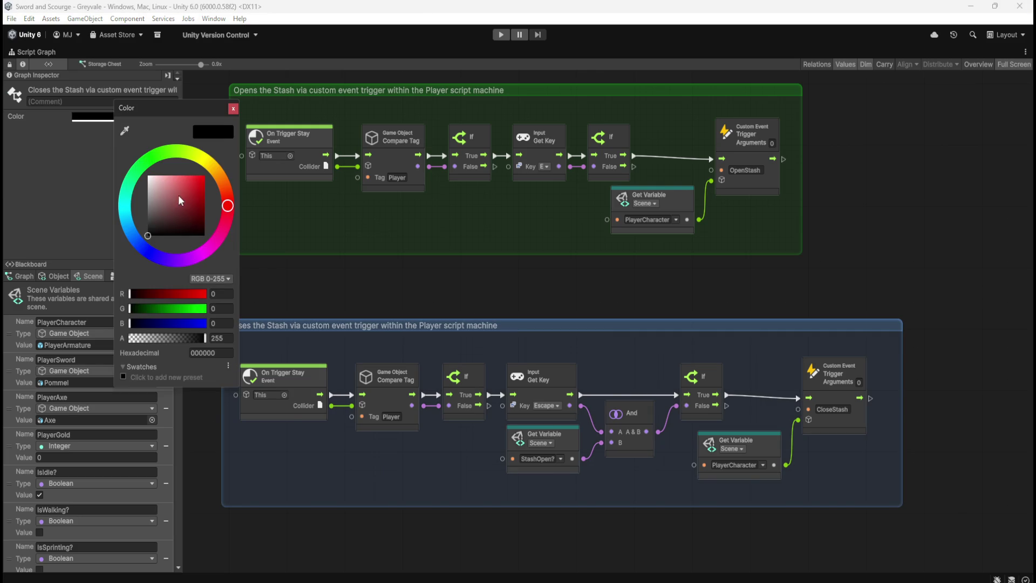
{"action": "left_click_drag", "start_coordinate": [181, 201], "coordinate": [204, 175]}
{"action": "left_click", "coordinate": [556, 315]}
{"action": "left_click", "coordinate": [594, 327]}
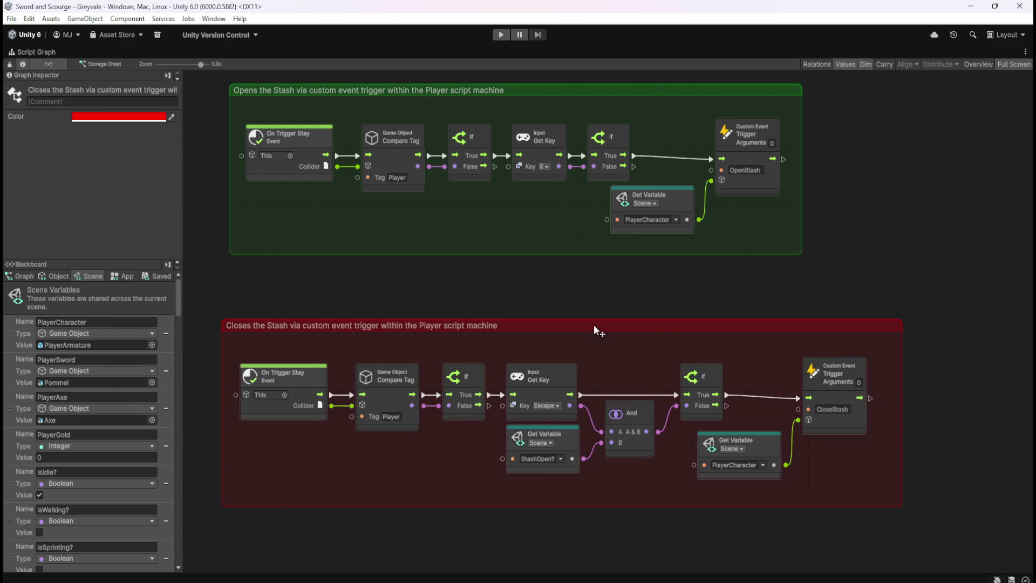
{"action": "mouse_move", "coordinate": [598, 325]}
{"action": "left_mouse_down"}
{"action": "mouse_move", "coordinate": [601, 363]}
{"action": "mouse_move", "coordinate": [608, 337]}
{"action": "left_mouse_up"}
- Check the stash object's CanvasStash variable, then open PlayerArmature's graph maximised
{"action": "left_click", "coordinate": [591, 299]}
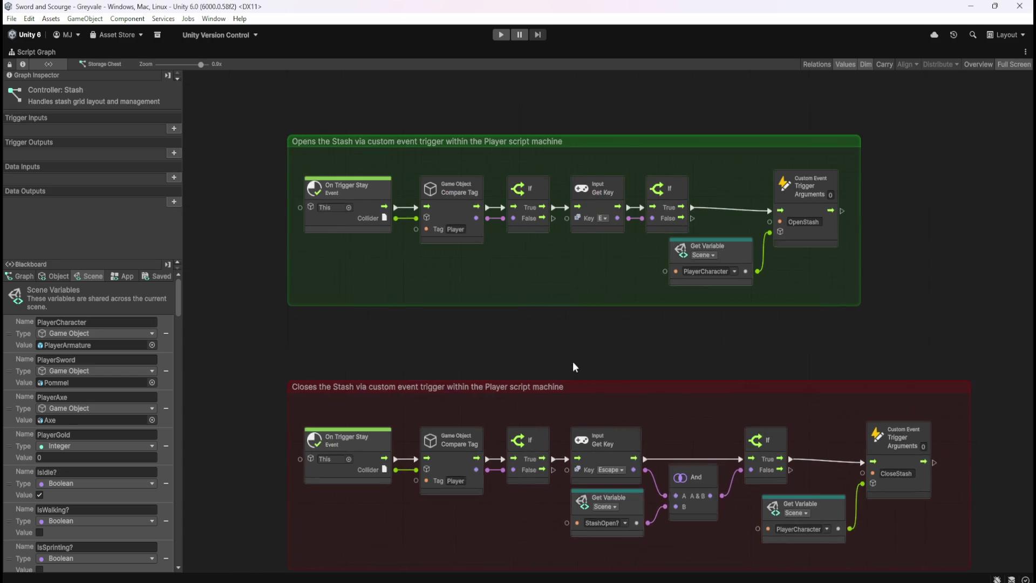
{"action": "left_click_drag", "start_coordinate": [581, 376], "coordinate": [520, 264]}
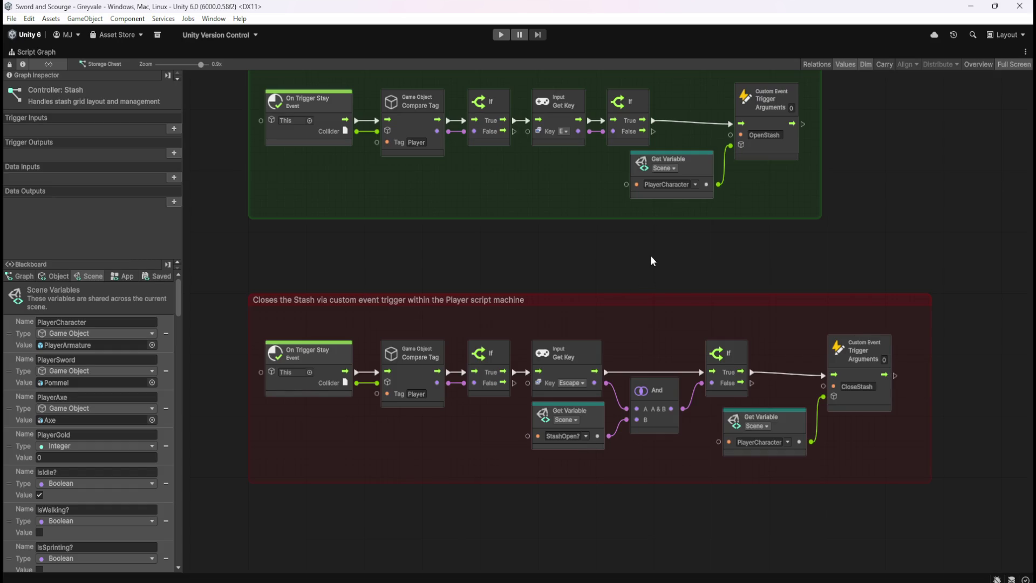
{"action": "left_click", "coordinate": [52, 275]}
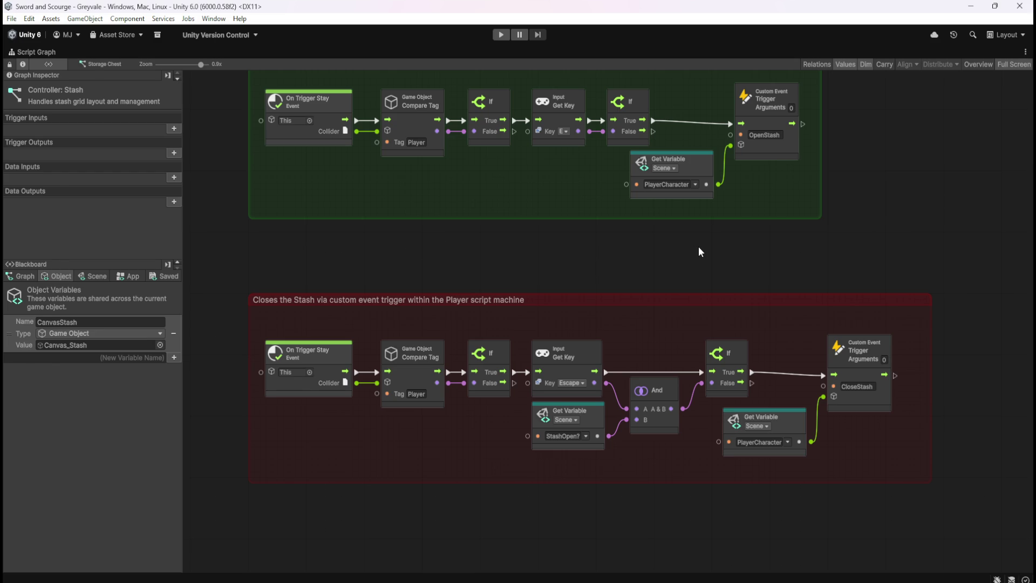
{"action": "key", "text": "shift+space"}
{"action": "scroll", "coordinate": [66, 166], "scroll_direction": "up", "scroll_amount": 3}
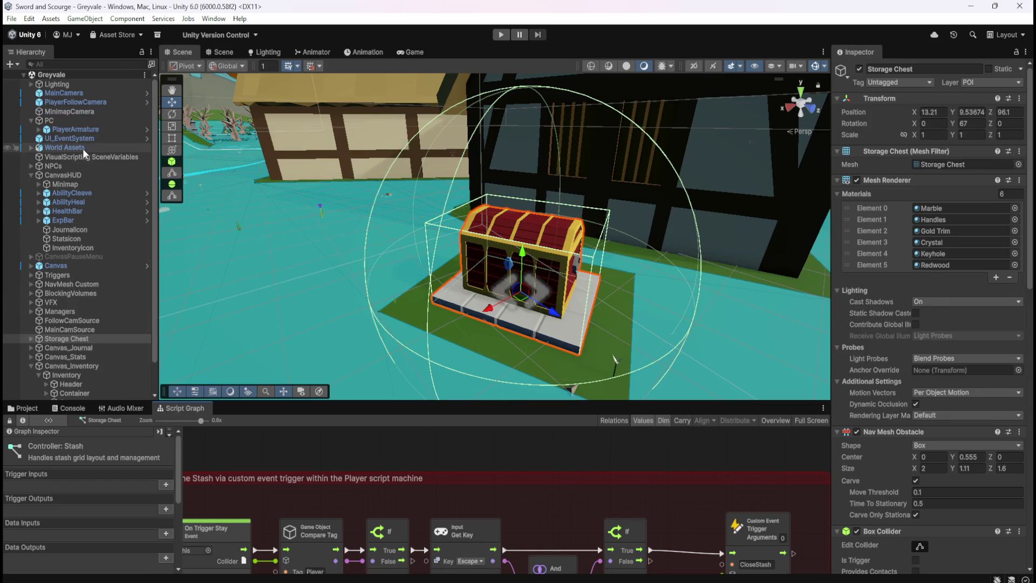
{"action": "left_click", "coordinate": [84, 130]}
{"action": "key", "text": "shift+space"}
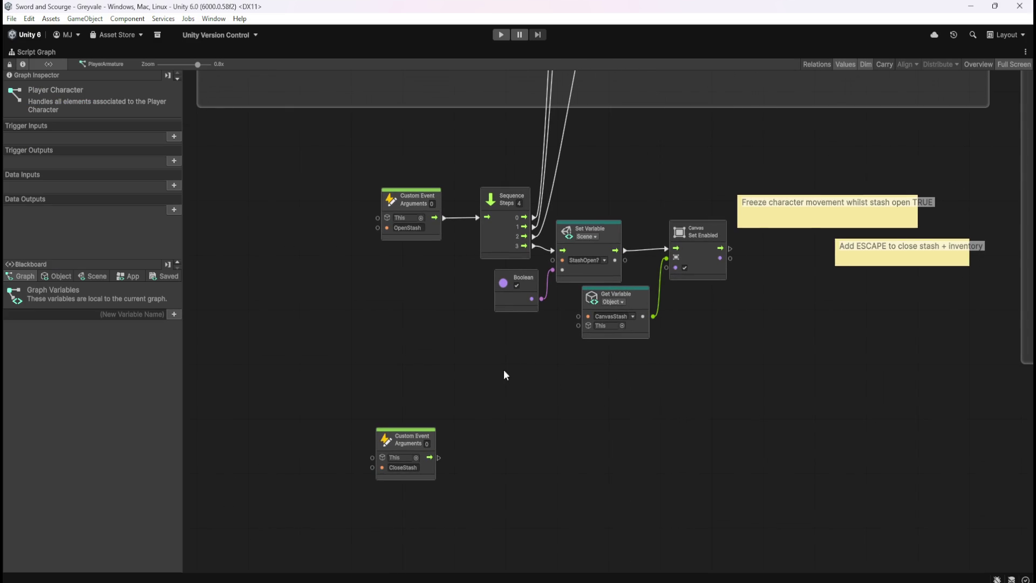
- Copy the StashOpen? setter and Boolean, wire CloseStash into it, and set the Boolean false
{"action": "left_click_drag", "start_coordinate": [488, 421], "coordinate": [529, 417]}
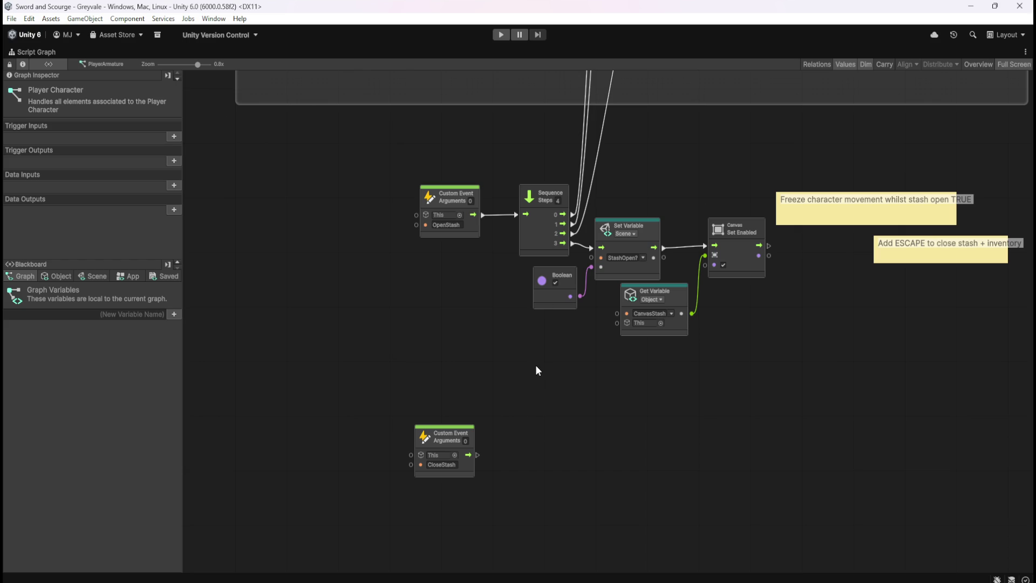
{"action": "scroll", "coordinate": [534, 367], "scroll_direction": "up", "scroll_amount": 1}
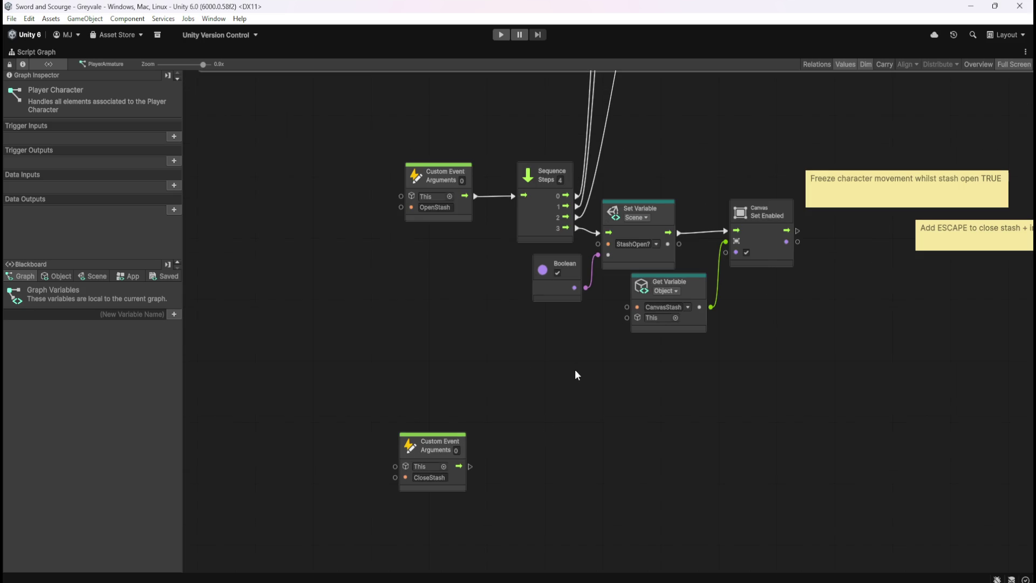
{"action": "left_click", "coordinate": [565, 283]}
{"action": "left_click", "coordinate": [627, 261], "text": "ctrl"}
{"action": "key", "text": "ctrl+d"}
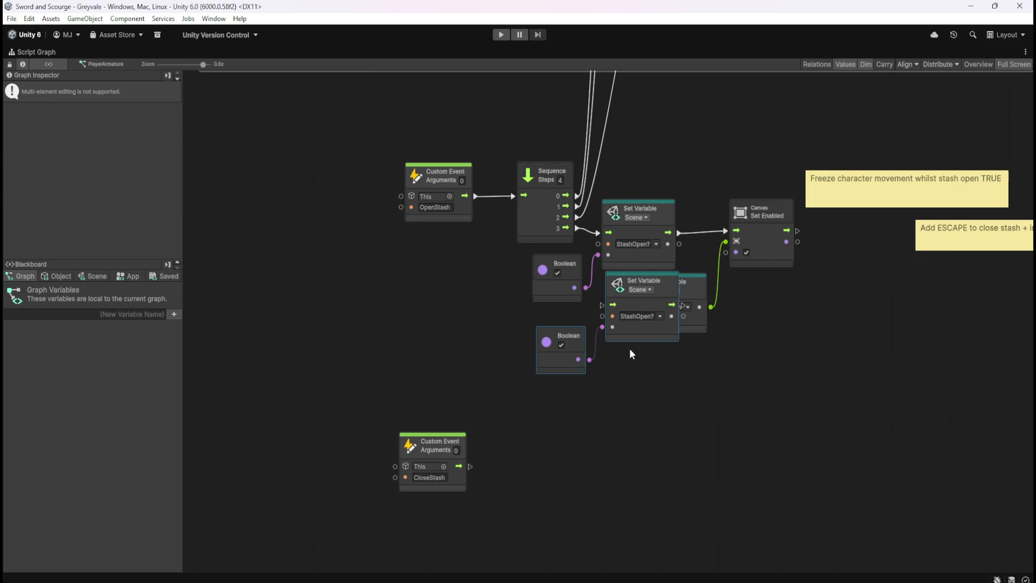
{"action": "mouse_move", "coordinate": [641, 326]}
{"action": "left_mouse_down"}
{"action": "mouse_move", "coordinate": [590, 488]}
{"action": "mouse_move", "coordinate": [551, 500]}
{"action": "mouse_move", "coordinate": [549, 464]}
{"action": "left_mouse_up"}
{"action": "left_click", "coordinate": [562, 458]}
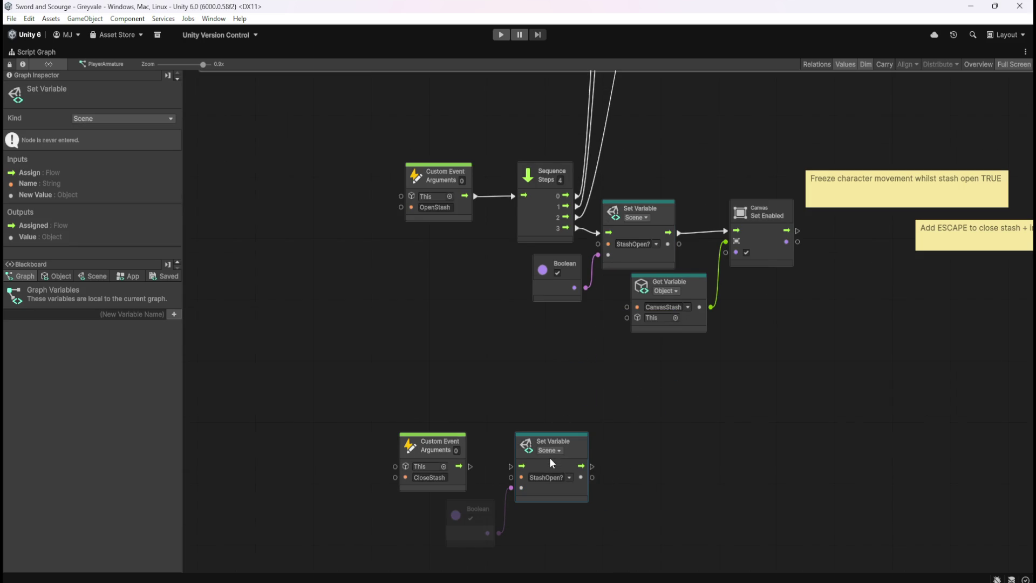
{"action": "left_click_drag", "start_coordinate": [468, 466], "coordinate": [511, 466]}
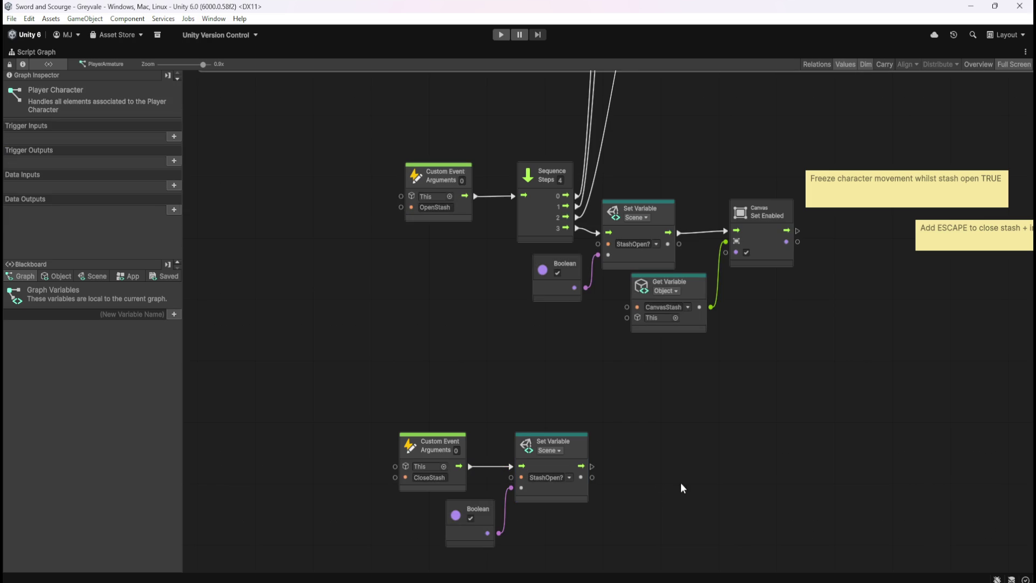
{"action": "left_click", "coordinate": [472, 518]}
- Add a Sequence node, found by searching 'sequence', after the StashOpen? setter
{"action": "left_click_drag", "start_coordinate": [593, 467], "coordinate": [630, 467]}
{"action": "type", "text": "sequence"}
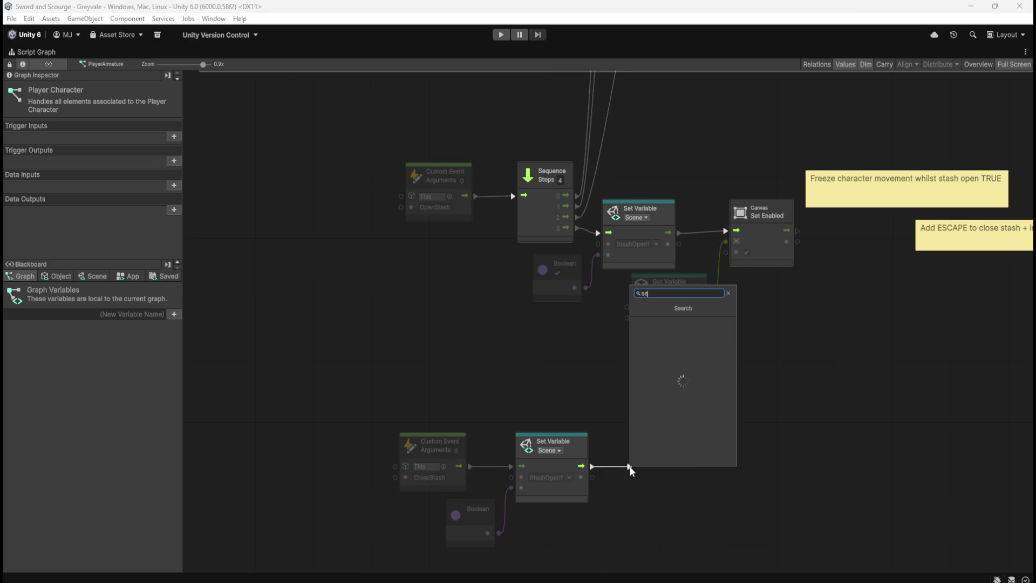
{"action": "key", "text": "Return"}
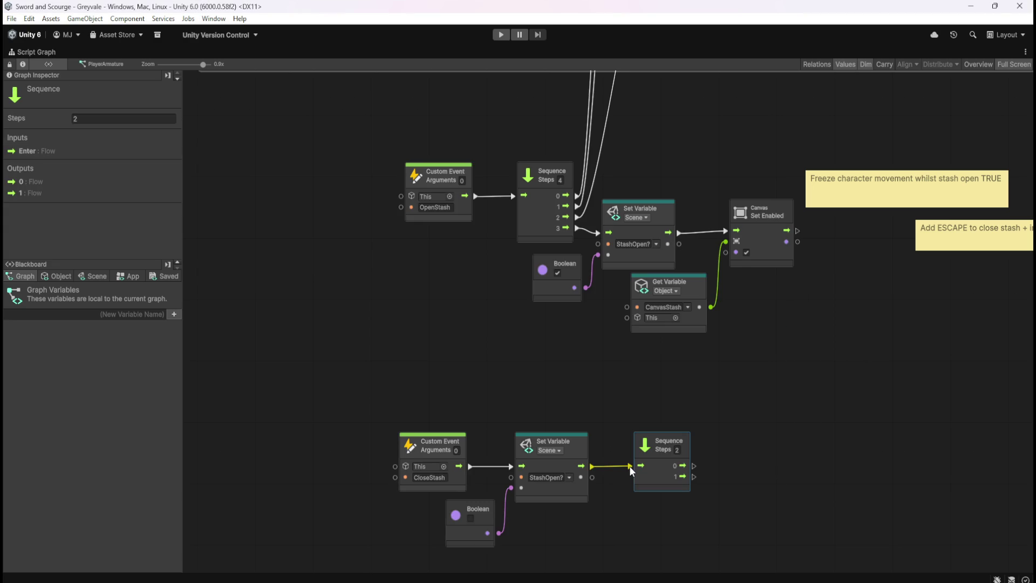
{"action": "left_click", "coordinate": [719, 421]}
{"action": "left_click", "coordinate": [659, 476]}
{"action": "left_click_drag", "start_coordinate": [657, 475], "coordinate": [650, 476]}
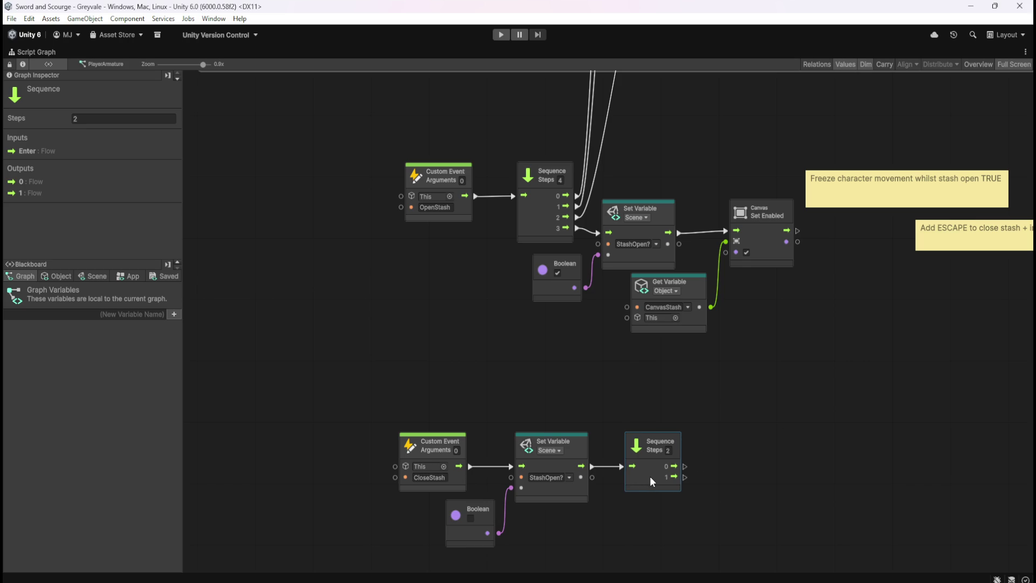
{"action": "left_click", "coordinate": [731, 455]}
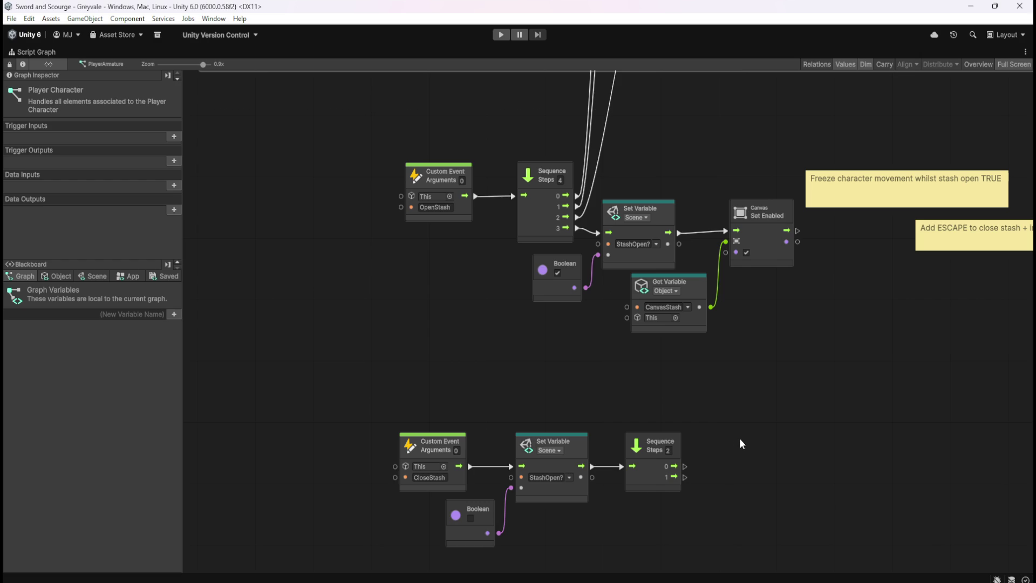
- Wire Sequence step 0 into the Toggles Inventory ON/OFF group's closing branch
{"action": "scroll", "coordinate": [742, 440], "scroll_direction": "down", "scroll_amount": 1}
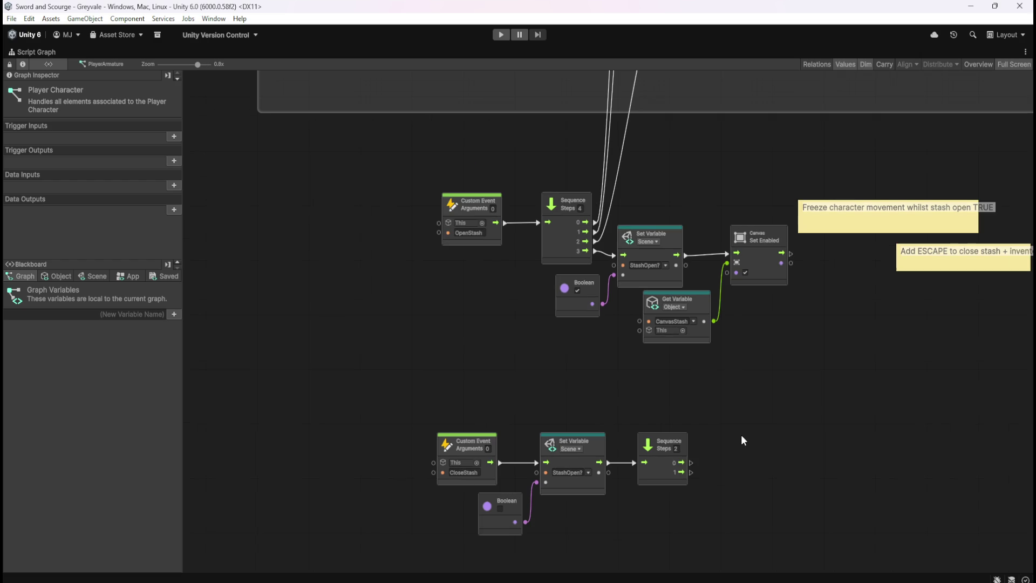
{"action": "mouse_move", "coordinate": [695, 464]}
{"action": "left_mouse_down"}
{"action": "mouse_move", "coordinate": [708, 421]}
{"action": "mouse_move", "coordinate": [680, 62]}
{"action": "mouse_move", "coordinate": [710, 478]}
{"action": "mouse_move", "coordinate": [704, 558]}
{"action": "mouse_move", "coordinate": [654, 363]}
{"action": "mouse_move", "coordinate": [665, 273]}
{"action": "left_mouse_up"}
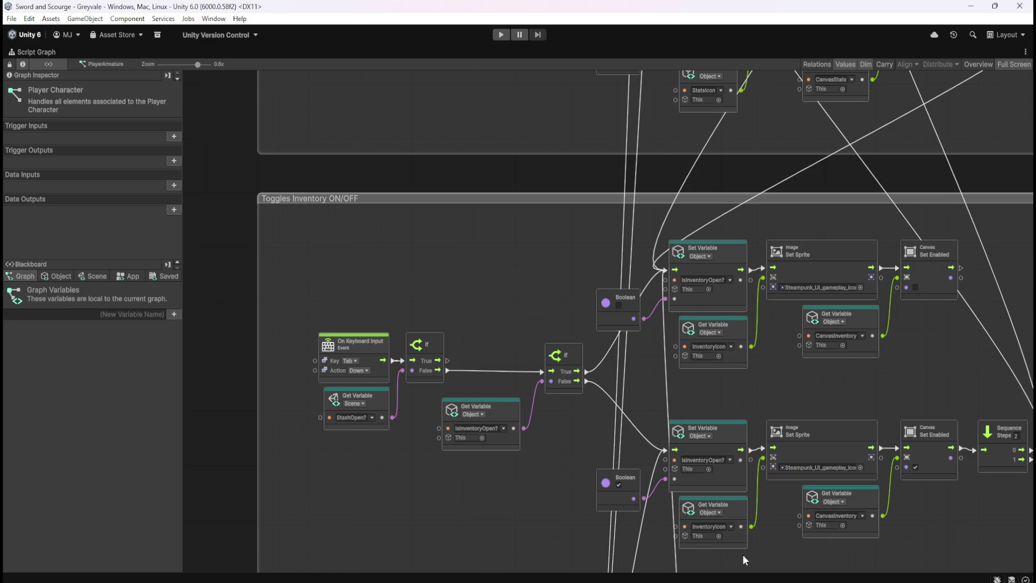
{"action": "mouse_move", "coordinate": [772, 556]}
{"action": "left_mouse_down"}
{"action": "mouse_move", "coordinate": [791, 232]}
{"action": "mouse_move", "coordinate": [808, 160]}
{"action": "mouse_move", "coordinate": [777, 456]}
{"action": "left_mouse_up"}
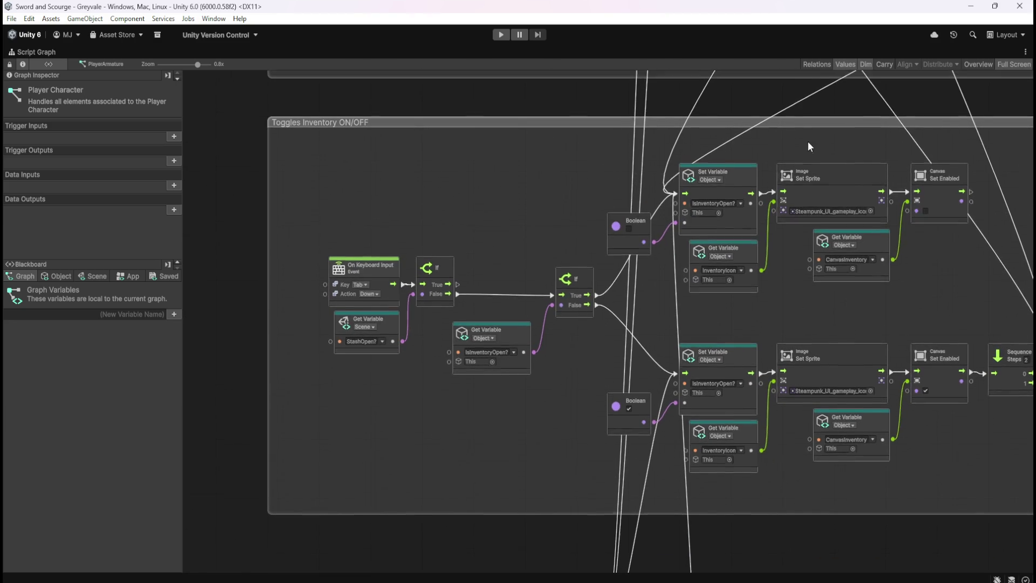
{"action": "mouse_move", "coordinate": [808, 146]}
{"action": "left_mouse_down"}
{"action": "mouse_move", "coordinate": [738, 474]}
{"action": "mouse_move", "coordinate": [733, 556]}
{"action": "mouse_move", "coordinate": [779, 173]}
{"action": "left_mouse_up"}
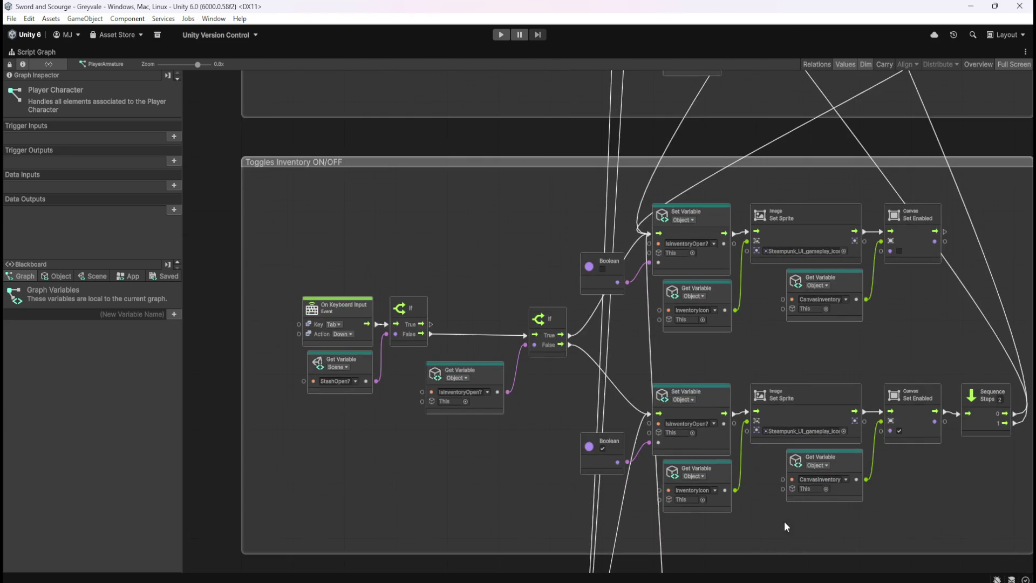
{"action": "left_click_drag", "start_coordinate": [785, 520], "coordinate": [754, 165]}
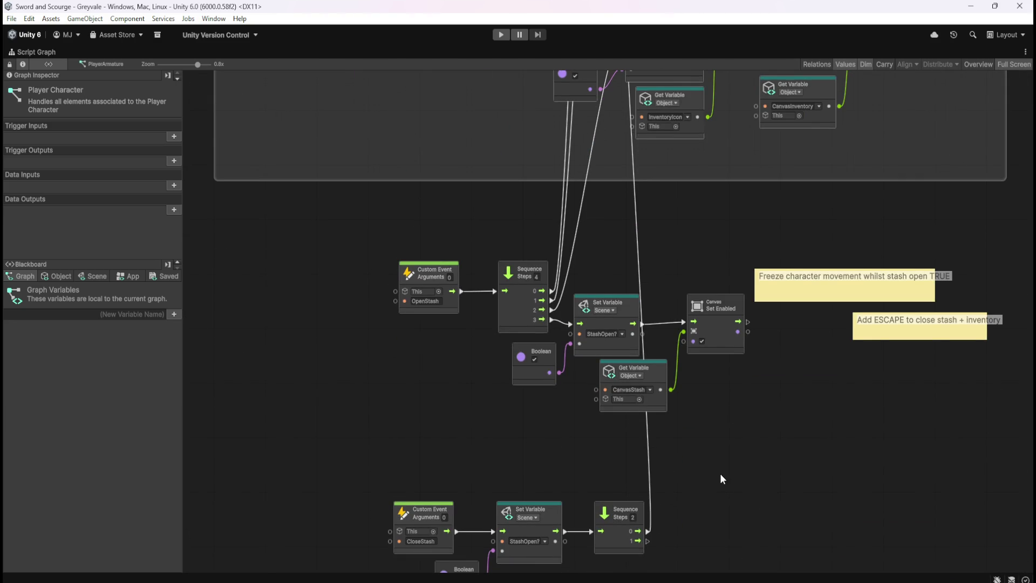
{"action": "left_click_drag", "start_coordinate": [719, 474], "coordinate": [730, 407]}
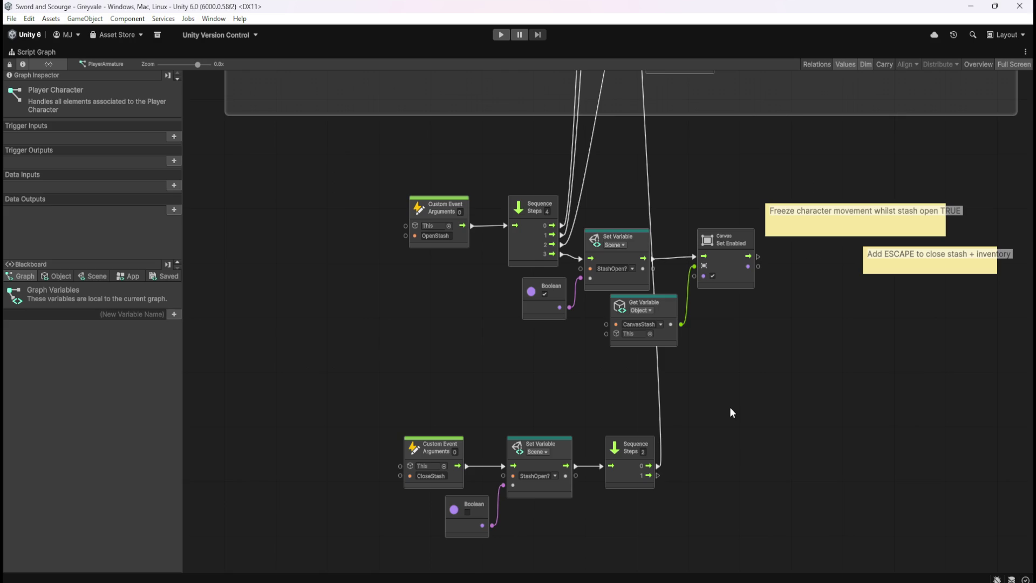
- Copy the canvas-enable nodes after the Sequence, deleting the copied setter and Boolean
{"action": "scroll", "coordinate": [738, 455], "scroll_direction": "up", "scroll_amount": 1}
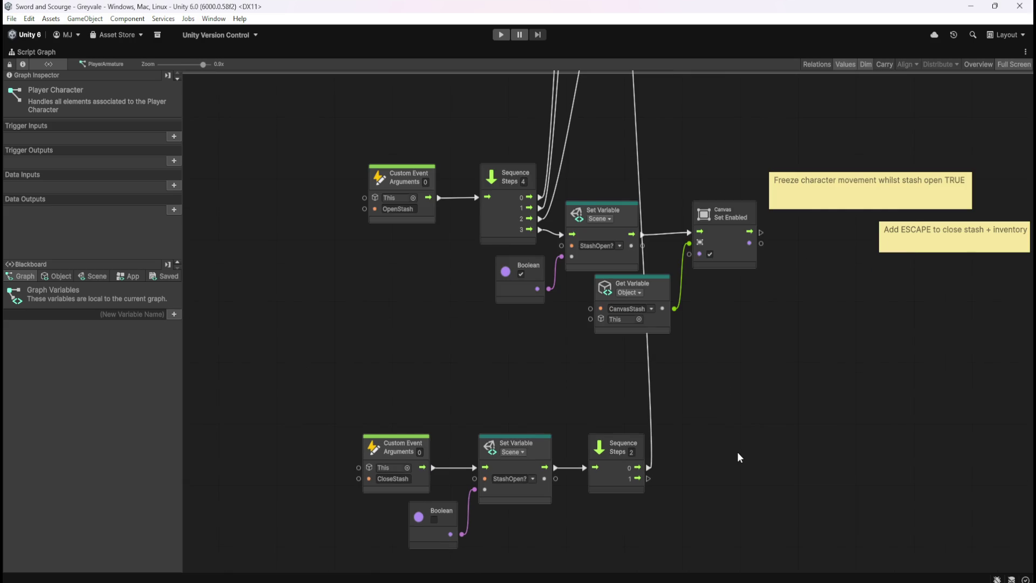
{"action": "left_click_drag", "start_coordinate": [755, 427], "coordinate": [760, 398]}
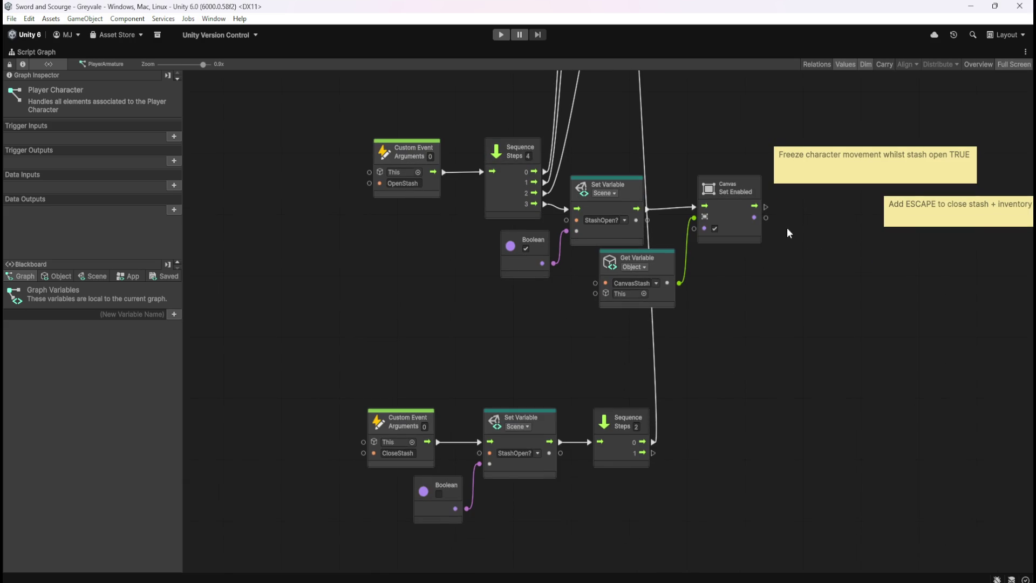
{"action": "mouse_move", "coordinate": [786, 228]}
{"action": "left_mouse_down"}
{"action": "mouse_move", "coordinate": [645, 293]}
{"action": "mouse_move", "coordinate": [546, 306]}
{"action": "left_mouse_up"}
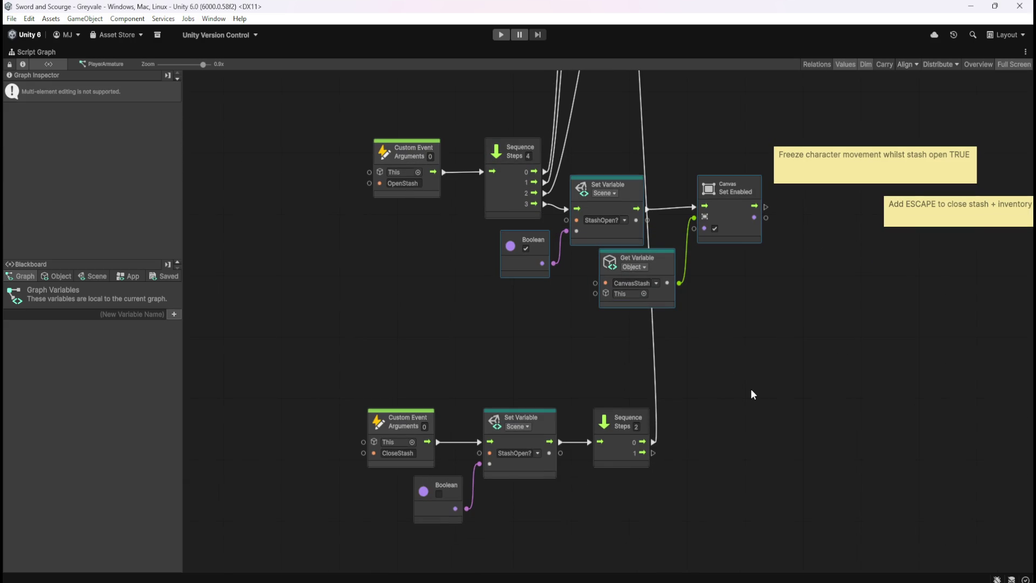
{"action": "key", "text": "ctrl+d"}
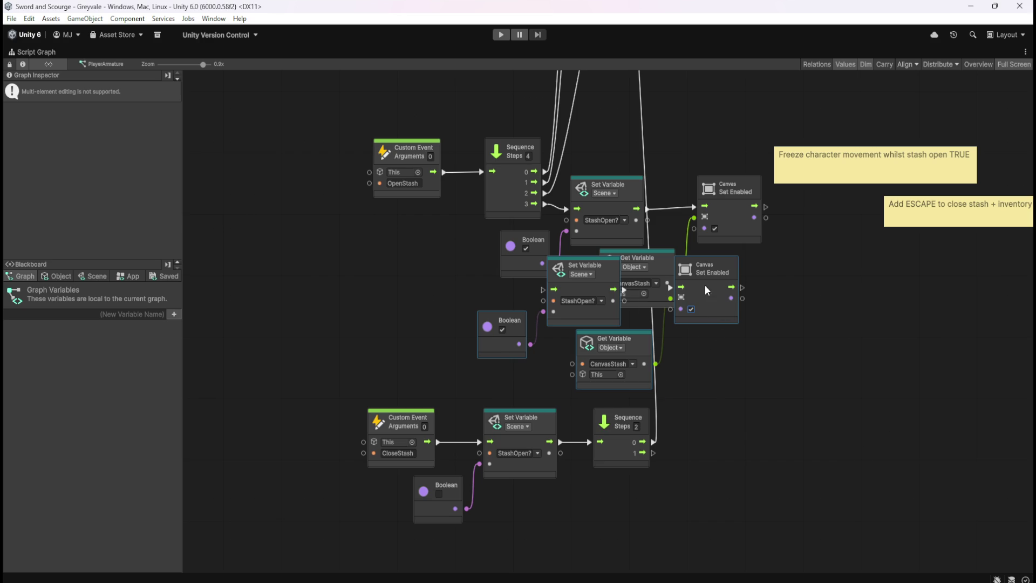
{"action": "mouse_move", "coordinate": [706, 290]}
{"action": "left_mouse_down"}
{"action": "mouse_move", "coordinate": [877, 454]}
{"action": "mouse_move", "coordinate": [877, 443]}
{"action": "left_mouse_up"}
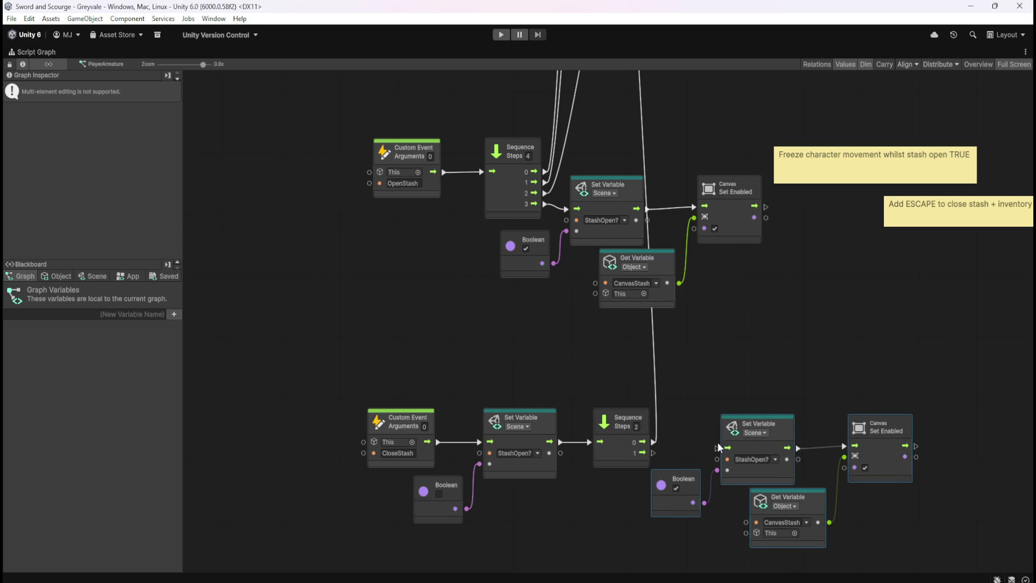
{"action": "left_click_drag", "start_coordinate": [683, 439], "coordinate": [727, 478]}
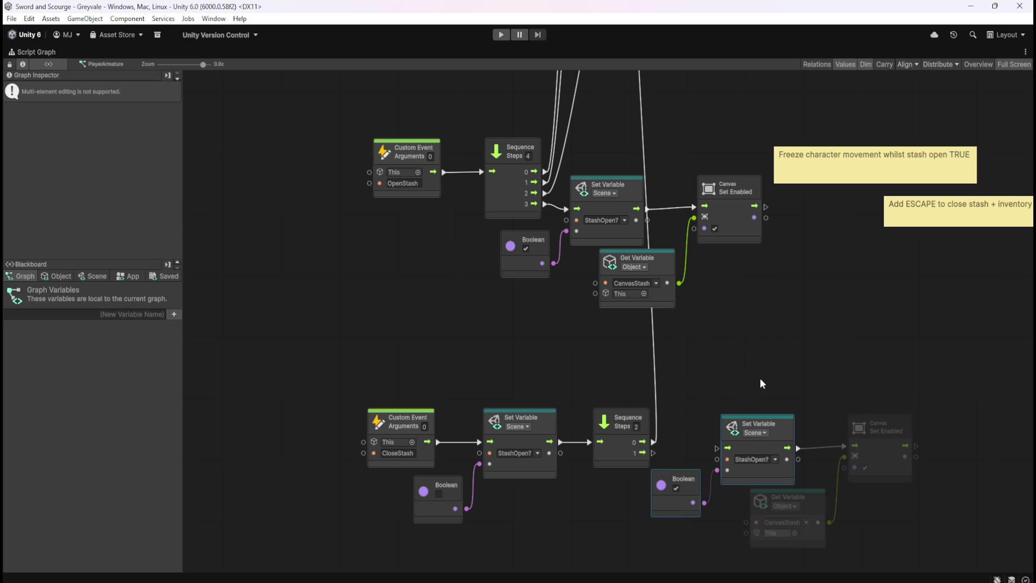
{"action": "left_click", "coordinate": [698, 397]}
{"action": "left_click_drag", "start_coordinate": [686, 397], "coordinate": [725, 485]}
{"action": "key", "text": "Delete"}
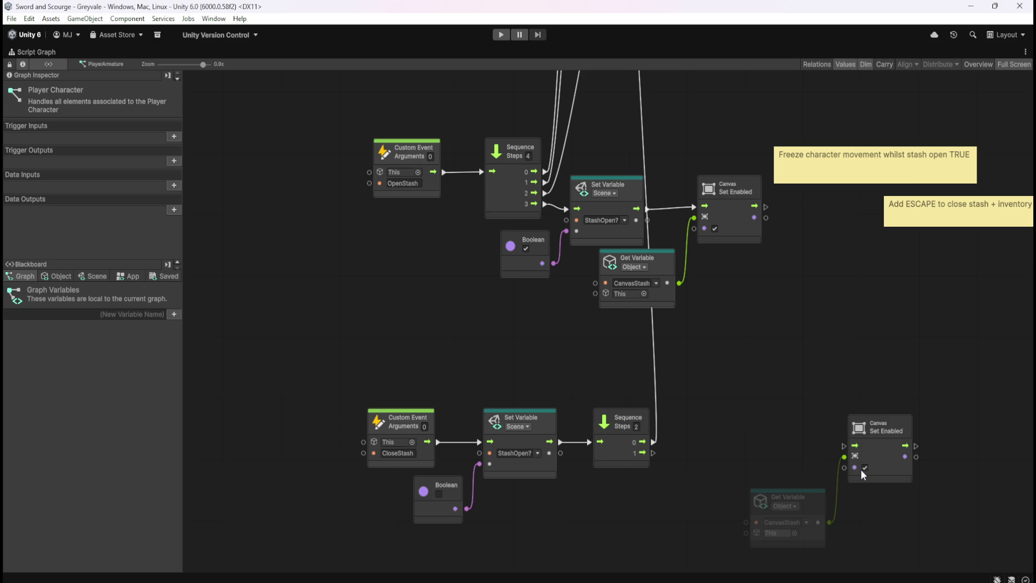
- Uncheck enabled on the copied CanvasStash canvas node and connect Sequence step 1 to it
{"action": "left_click", "coordinate": [864, 468]}
{"action": "mouse_move", "coordinate": [759, 432]}
{"action": "left_mouse_down"}
{"action": "mouse_move", "coordinate": [883, 487]}
{"action": "mouse_move", "coordinate": [842, 444]}
{"action": "mouse_move", "coordinate": [715, 449]}
{"action": "mouse_move", "coordinate": [717, 458]}
{"action": "left_mouse_up"}
{"action": "left_click", "coordinate": [639, 475]}
{"action": "left_click", "coordinate": [643, 506]}
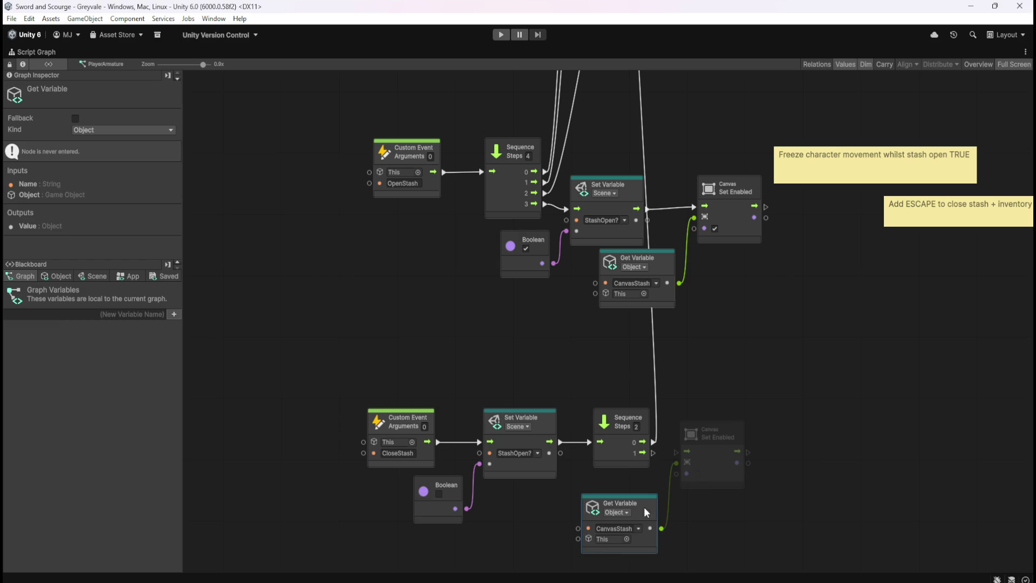
{"action": "left_click_drag", "start_coordinate": [645, 508], "coordinate": [646, 491]}
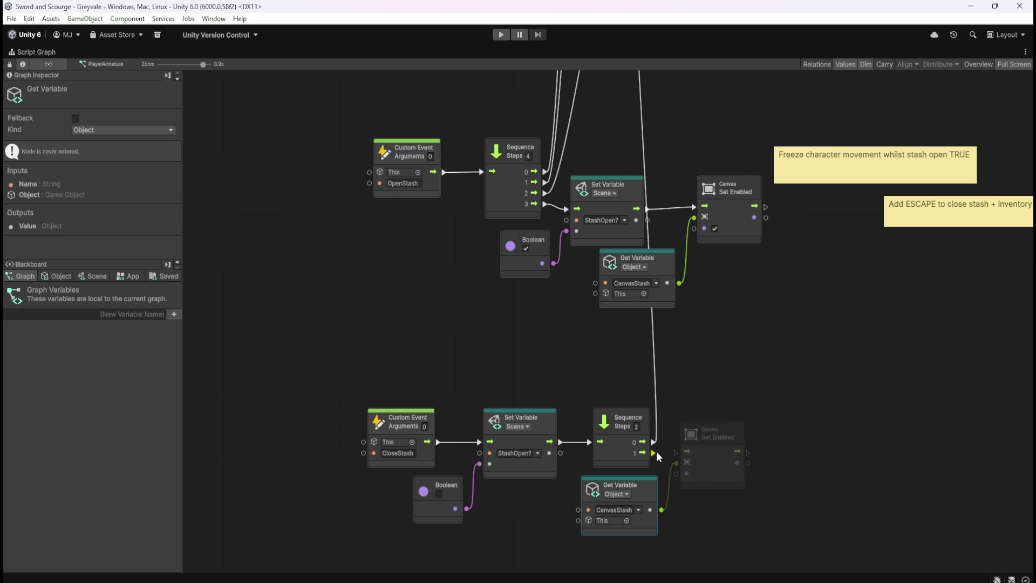
{"action": "left_click_drag", "start_coordinate": [654, 452], "coordinate": [679, 452]}
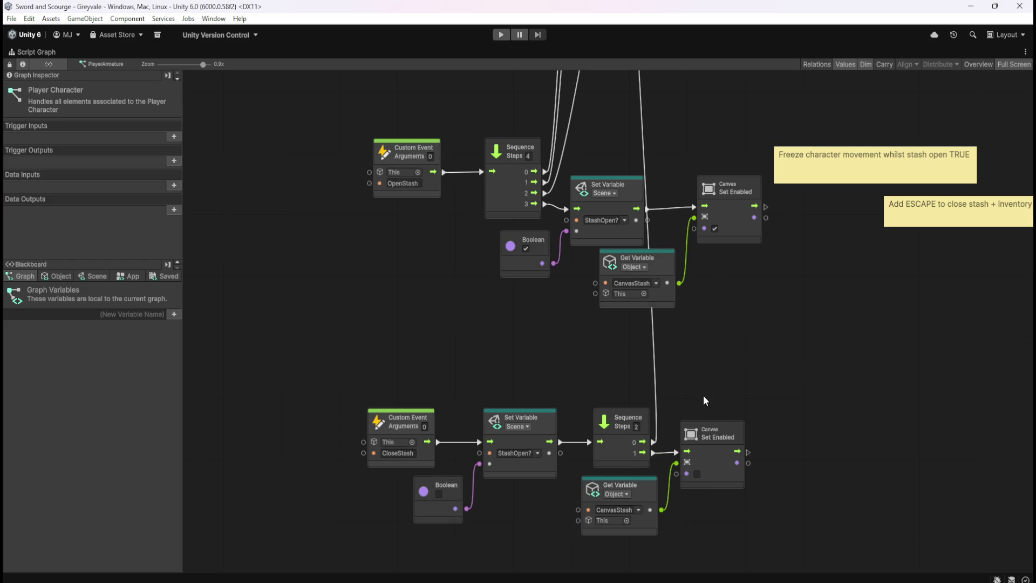
- Duplicate the freeze-movement sticky note beside the bottom Canvas Set Enabled node
{"action": "scroll", "coordinate": [759, 353], "scroll_direction": "right", "scroll_amount": 3}
{"action": "left_click", "coordinate": [800, 163]}
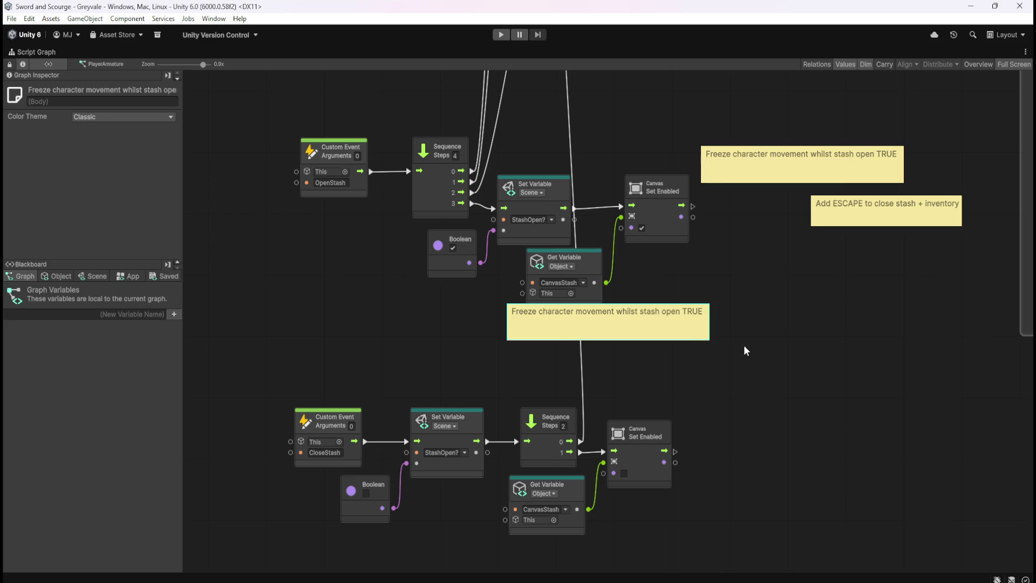
{"action": "key", "text": "ctrl+d"}
{"action": "left_click_drag", "start_coordinate": [679, 337], "coordinate": [885, 449]}
- Retitle the copied note 'UnFreeze character movement'
{"action": "double_click", "coordinate": [805, 431]}
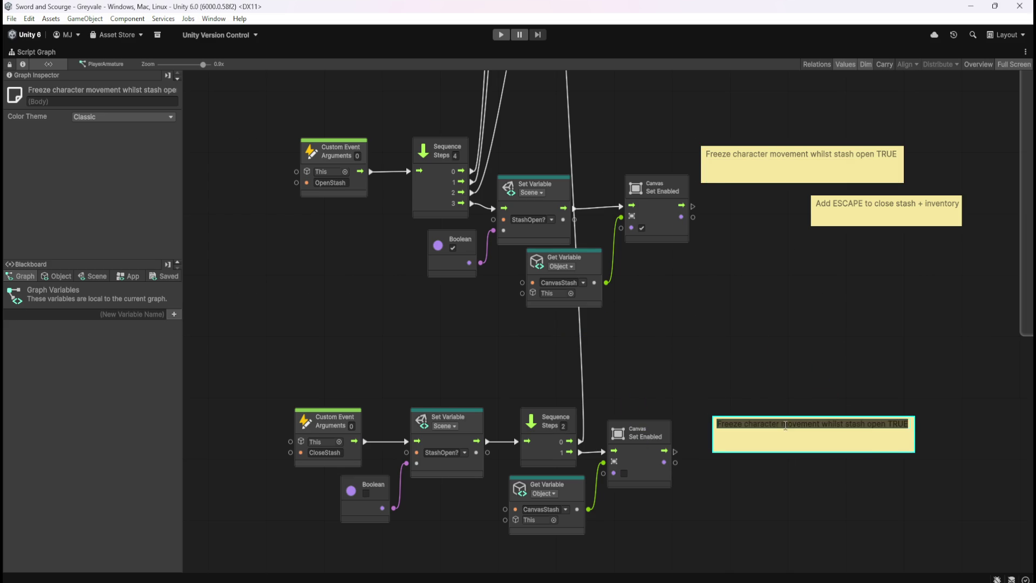
{"action": "key", "text": "Home"}
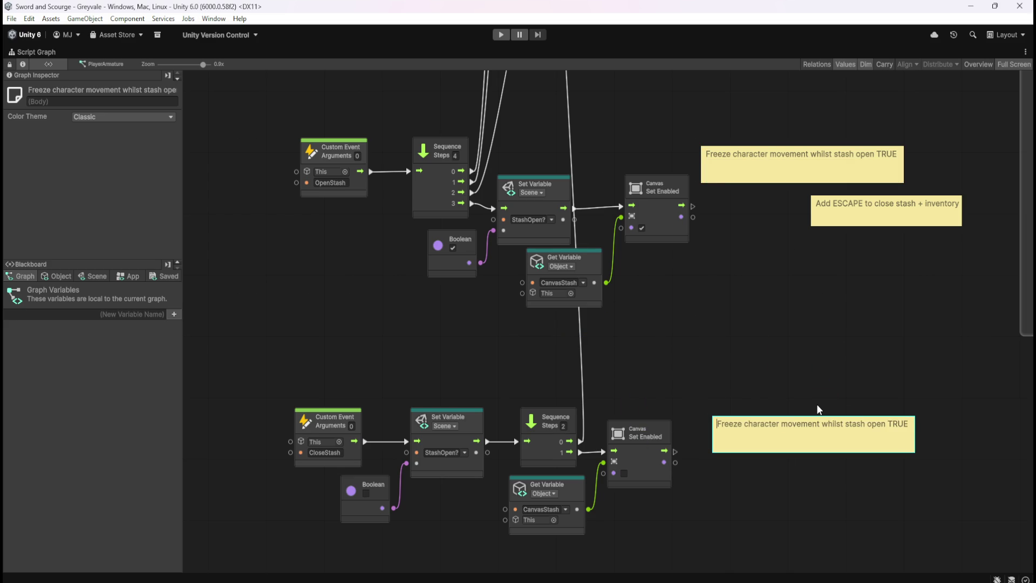
{"action": "type", "text": "Un"}
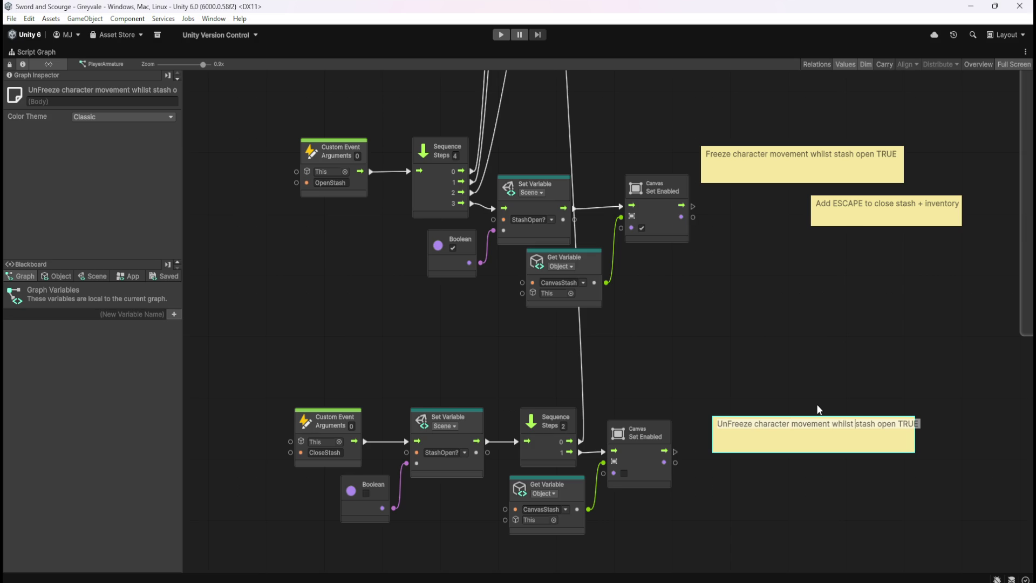
{"action": "key", "text": "ctrl+shift+Right"}
{"action": "key", "text": "shift+Left"}
{"action": "key", "text": "Delete"}
{"action": "key", "text": "Delete"}
{"action": "key", "text": "Delete"}
{"action": "key", "text": "BackSpace"}
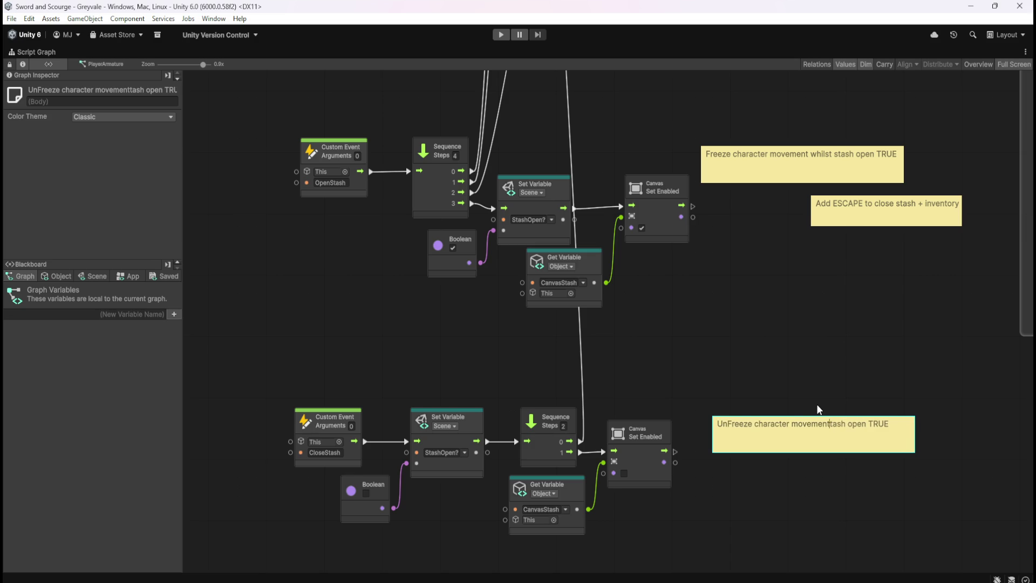
{"action": "key", "text": "Delete"}
{"action": "key", "text": "Delete"}
{"action": "key", "text": "Delete"}
{"action": "left_click", "coordinate": [817, 406]}
- Make the UnFreeze note narrower and nudge it down and left
{"action": "left_click", "coordinate": [898, 435]}
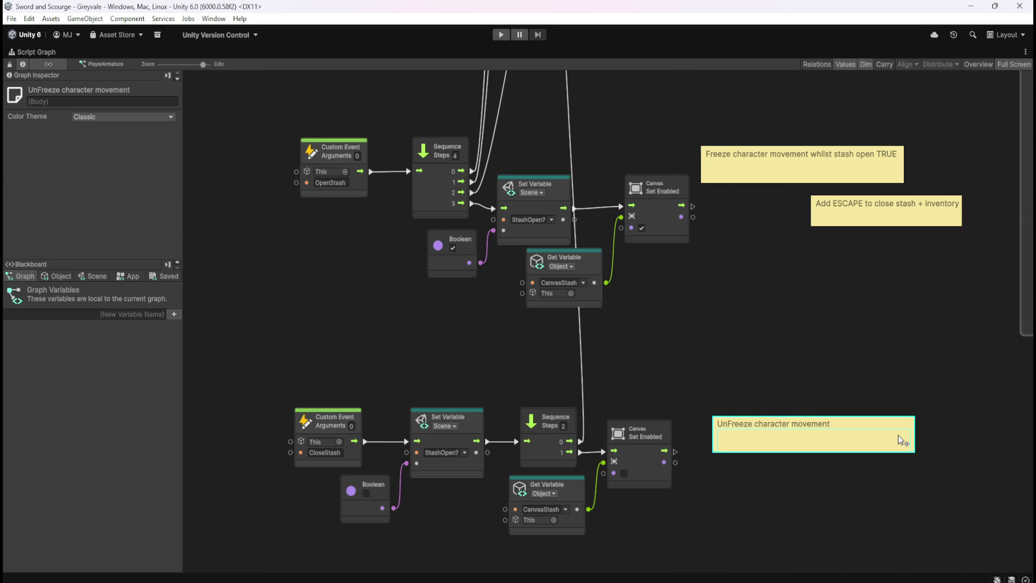
{"action": "mouse_move", "coordinate": [913, 431]}
{"action": "left_mouse_down"}
{"action": "mouse_move", "coordinate": [825, 433]}
{"action": "mouse_move", "coordinate": [834, 433]}
{"action": "left_mouse_up"}
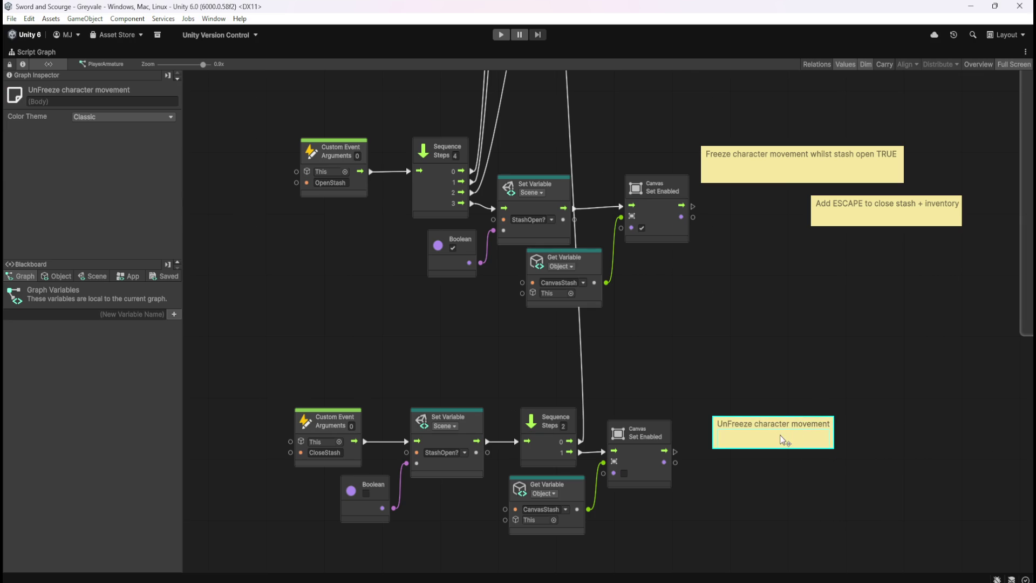
{"action": "left_click_drag", "start_coordinate": [786, 441], "coordinate": [763, 471]}
{"action": "left_click", "coordinate": [773, 405]}
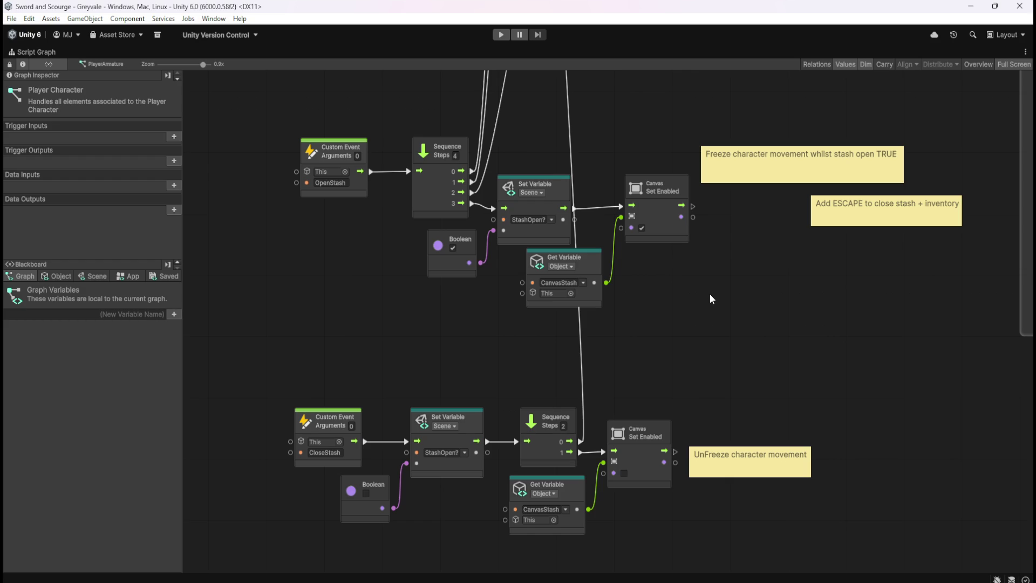
- Restore the full editor layout and enter Play mode
{"action": "key", "text": "shift+space"}
{"action": "left_click", "coordinate": [501, 35]}
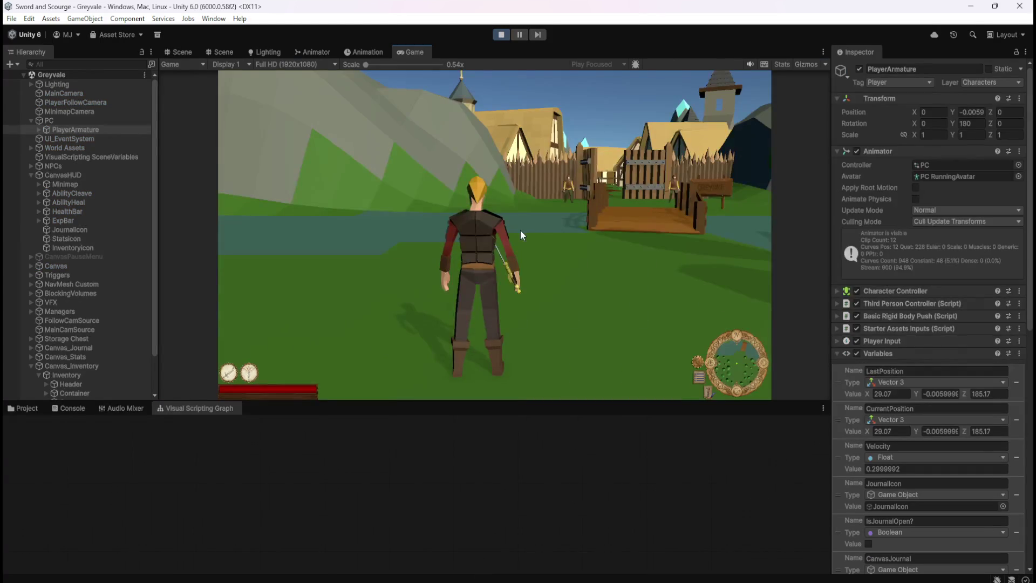
- Run the player across the bridge and through the village to the chest, toggling the inventory and character stats panels
{"action": "left_click", "coordinate": [521, 230]}
{"action": "key", "text": "w"}
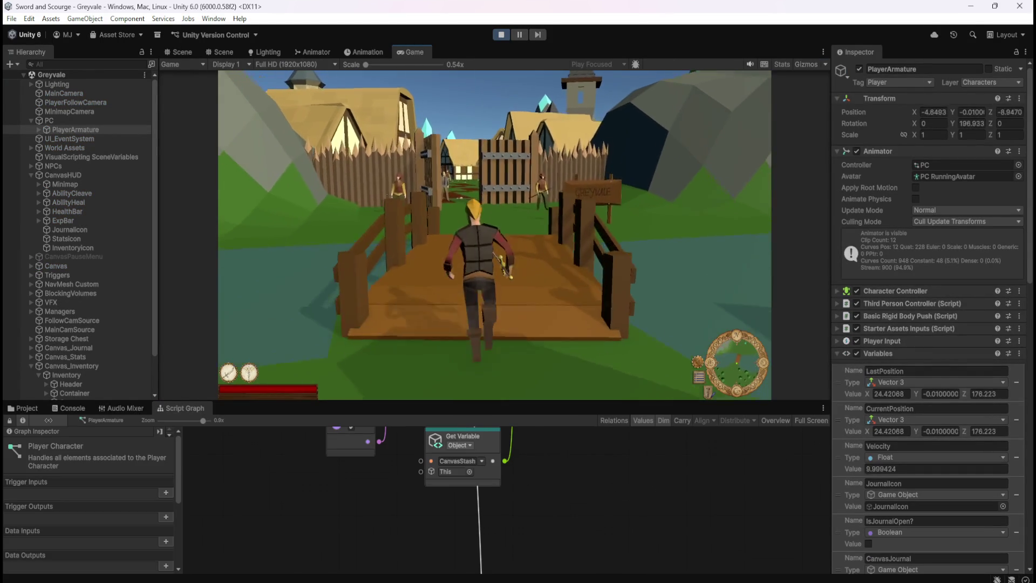
{"action": "key", "text": "w"}
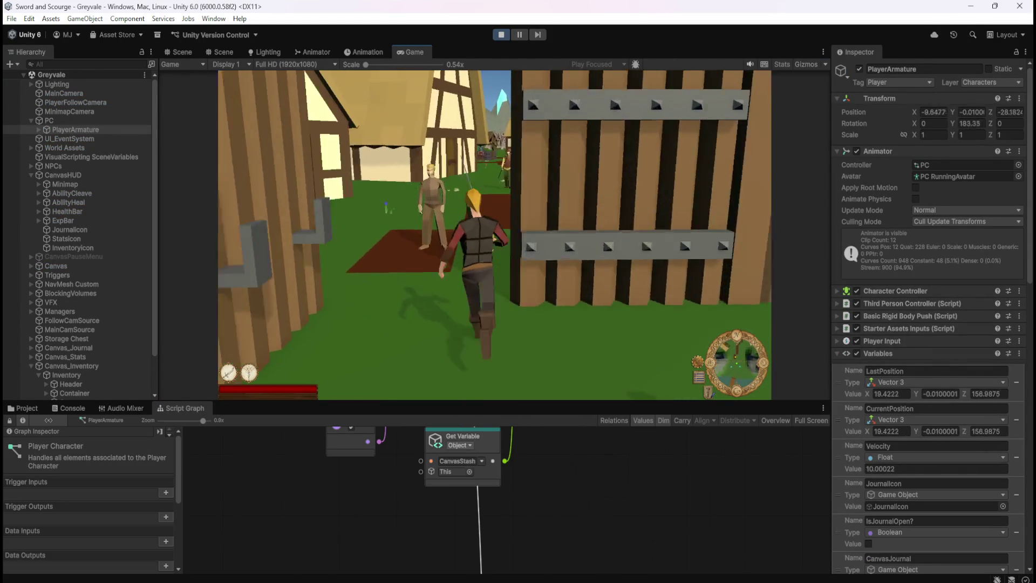
{"action": "key", "text": "w"}
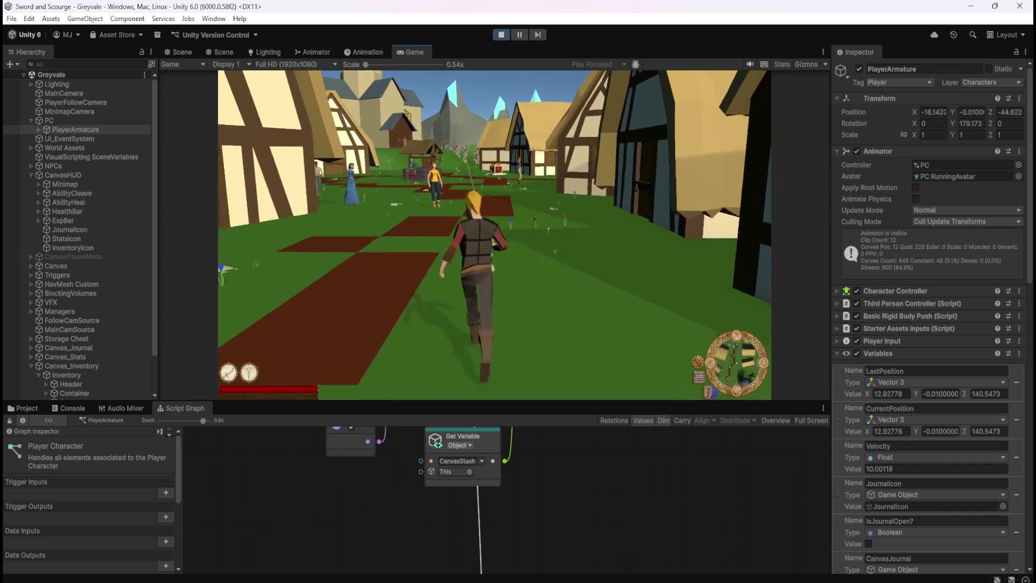
{"action": "key", "text": "w"}
{"action": "key", "text": "i"}
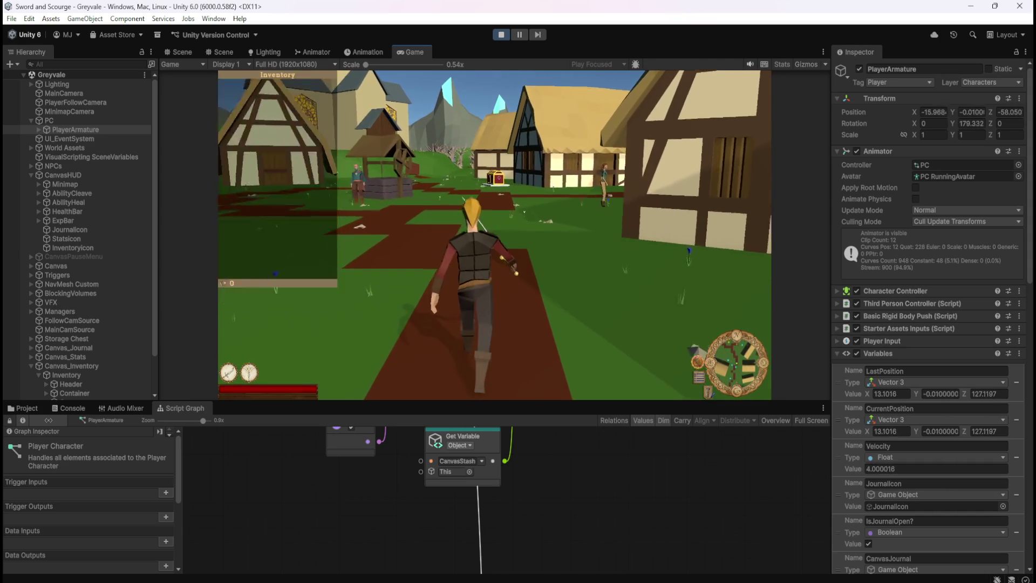
{"action": "key", "text": "w"}
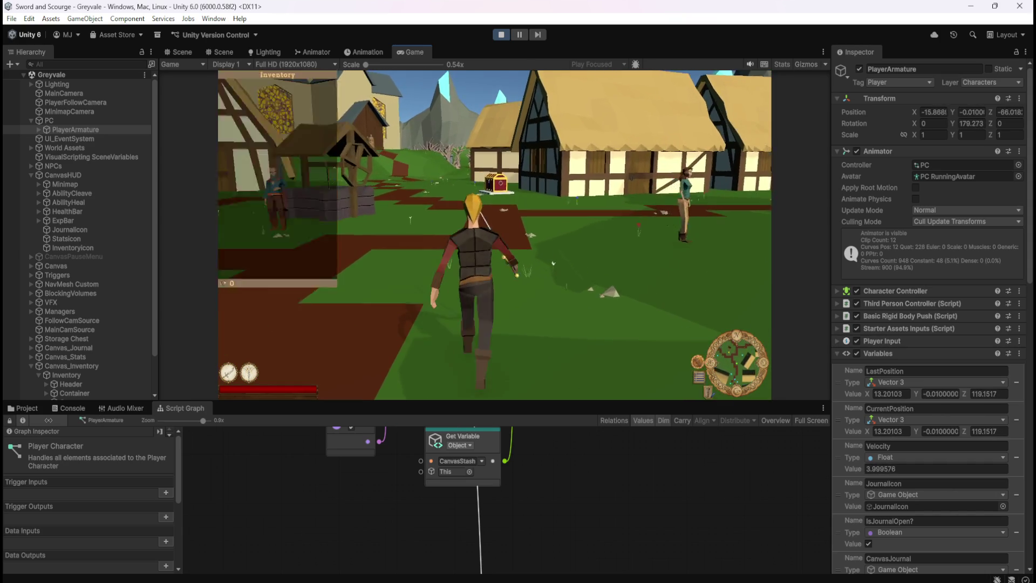
{"action": "key", "text": "w"}
{"action": "key", "text": "c"}
{"action": "key", "text": "c"}
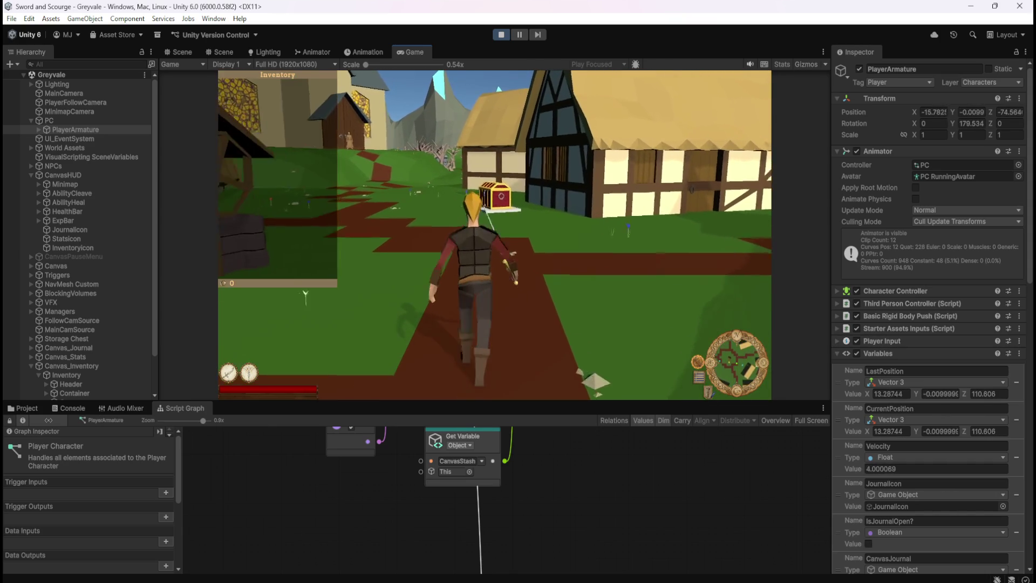
{"action": "key", "text": "w"}
{"action": "key", "text": "j"}
{"action": "key", "text": "j"}
{"action": "key", "text": "c"}
{"action": "key", "text": "c"}
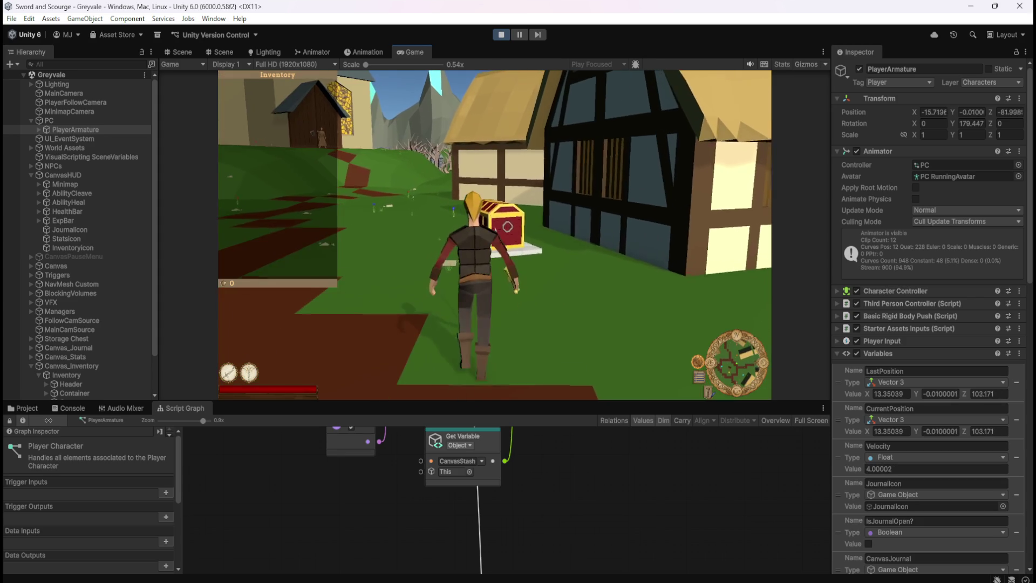
{"action": "key", "text": "w"}
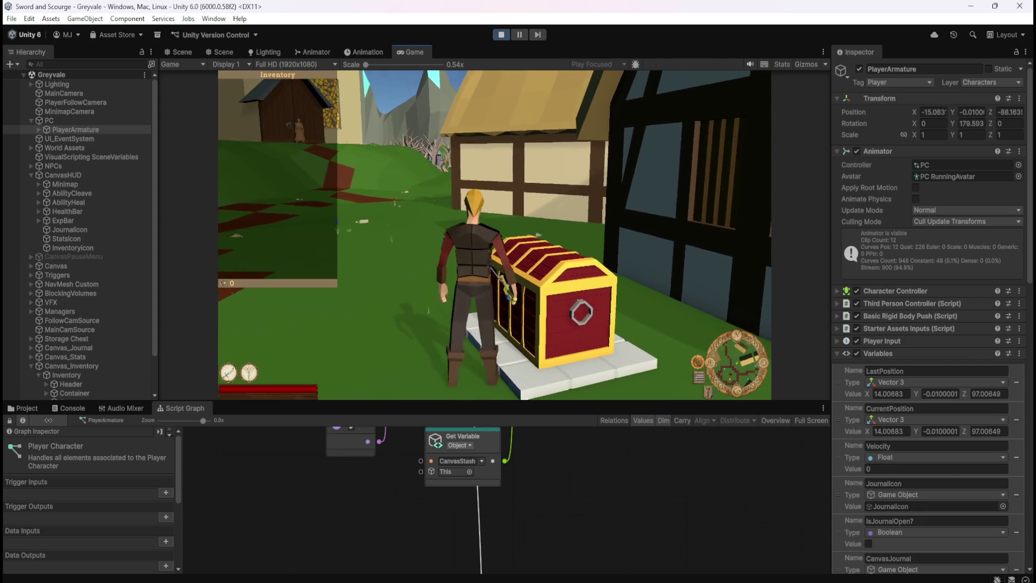
{"action": "key", "text": "w"}
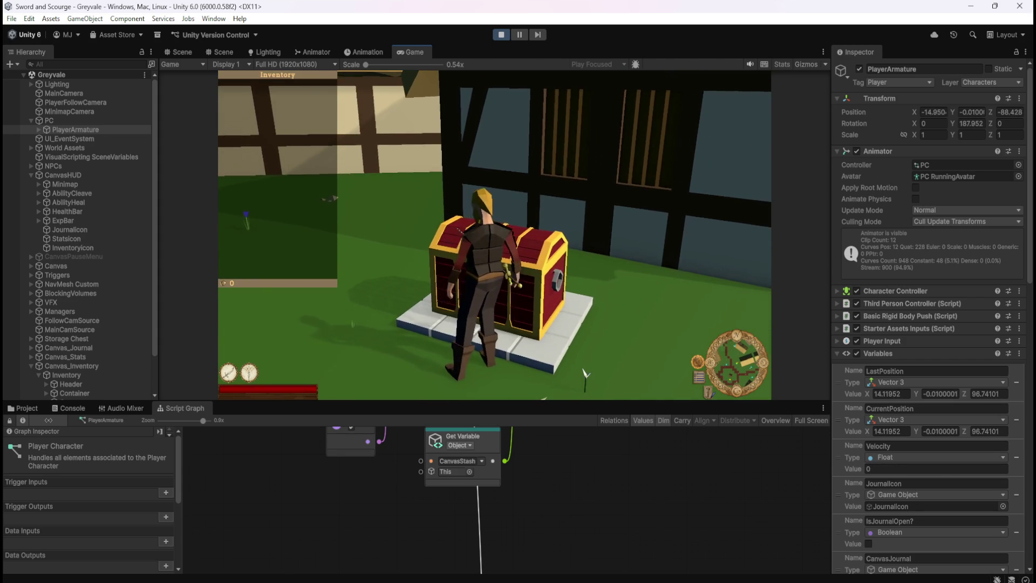
{"action": "key", "text": "i"}
{"action": "key", "text": "i"}
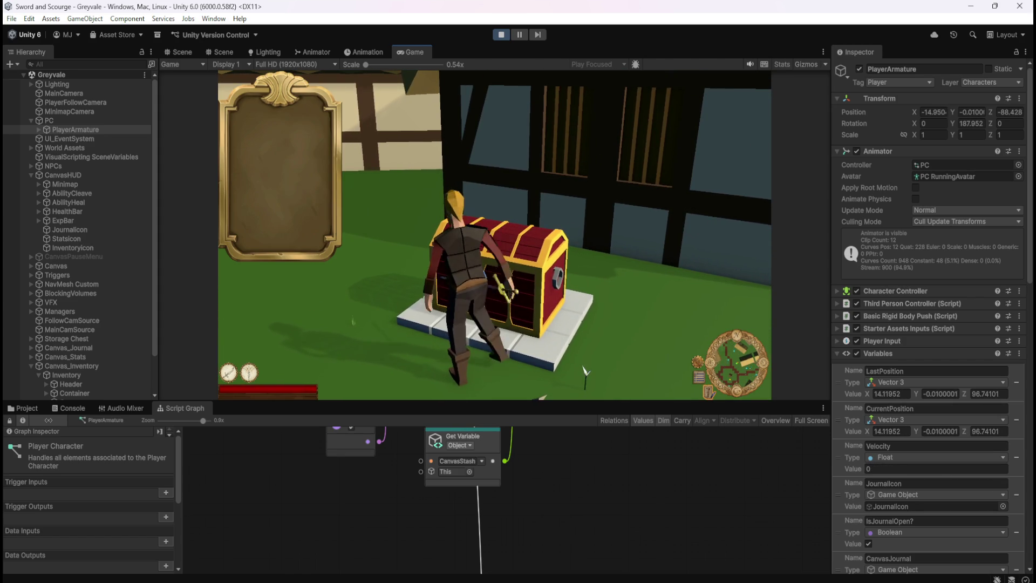
- Open the stash at the chest, walk around with it open, then close the stash and inventory
{"action": "key", "text": "e"}
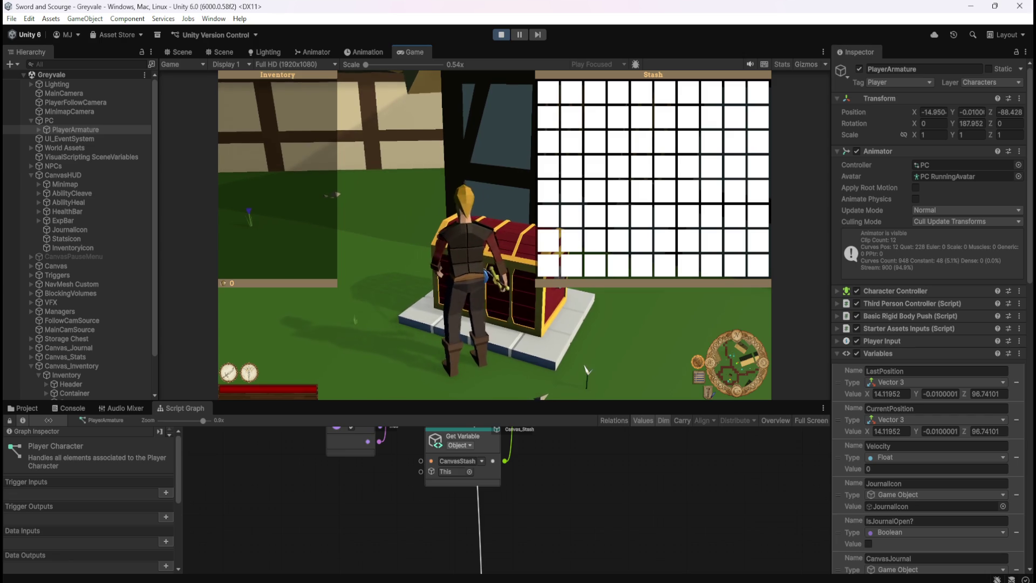
{"action": "key", "text": "a"}
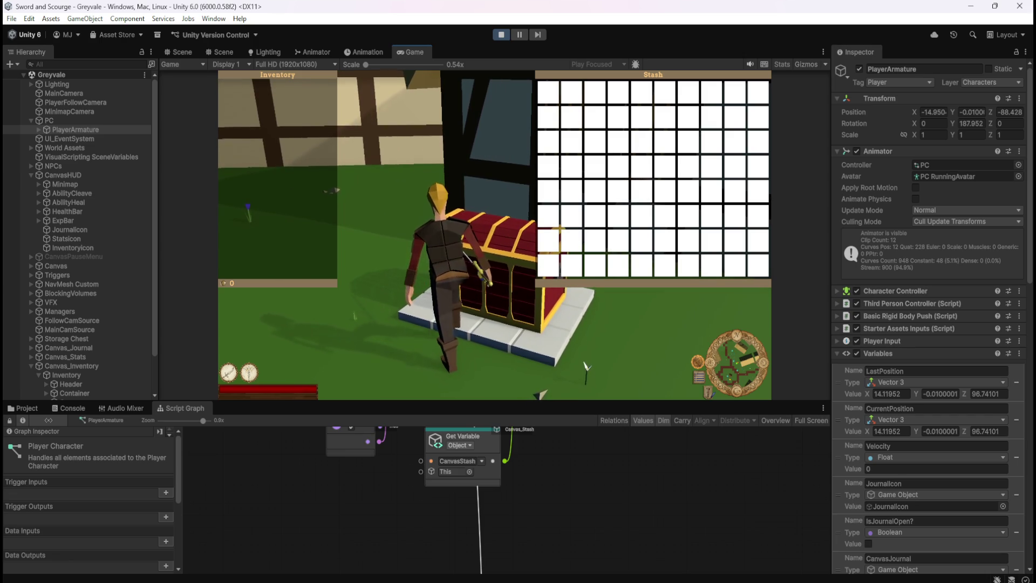
{"action": "key", "text": "w"}
{"action": "key", "text": "w"}
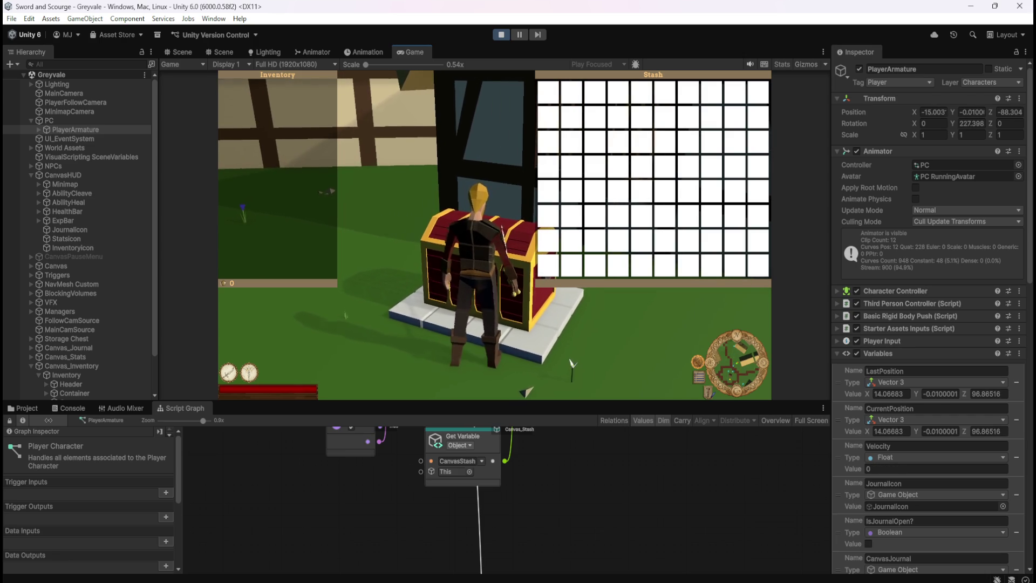
{"action": "key", "text": "d"}
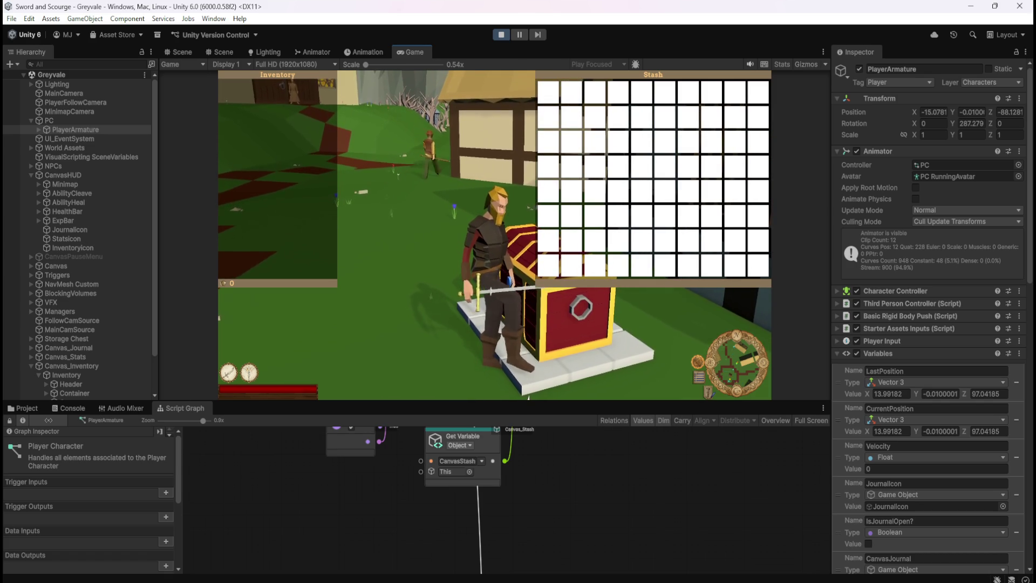
{"action": "key", "text": "i"}
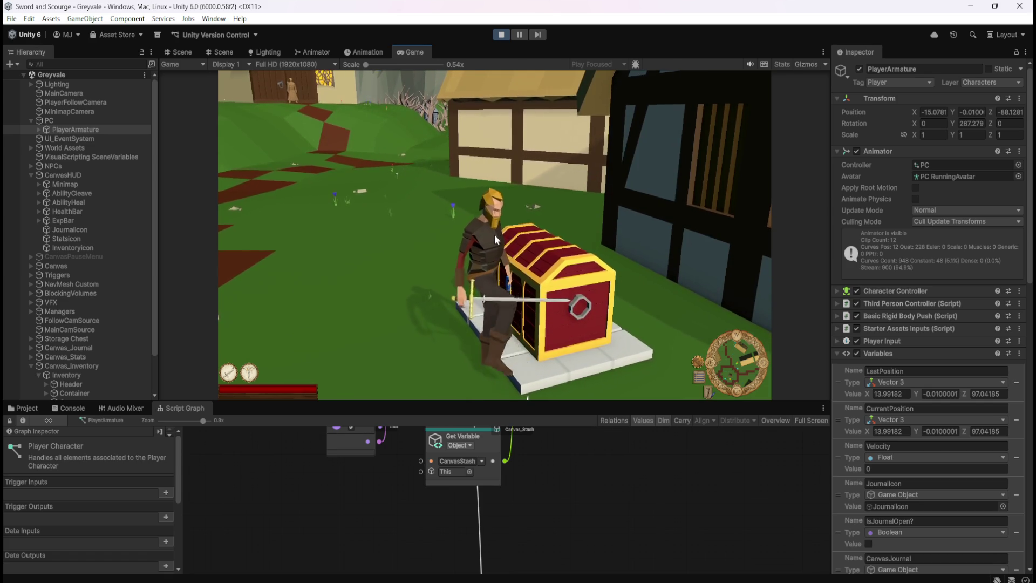
- Pause and resume the game, then pause again and stop Play mode
{"action": "key", "text": "Escape"}
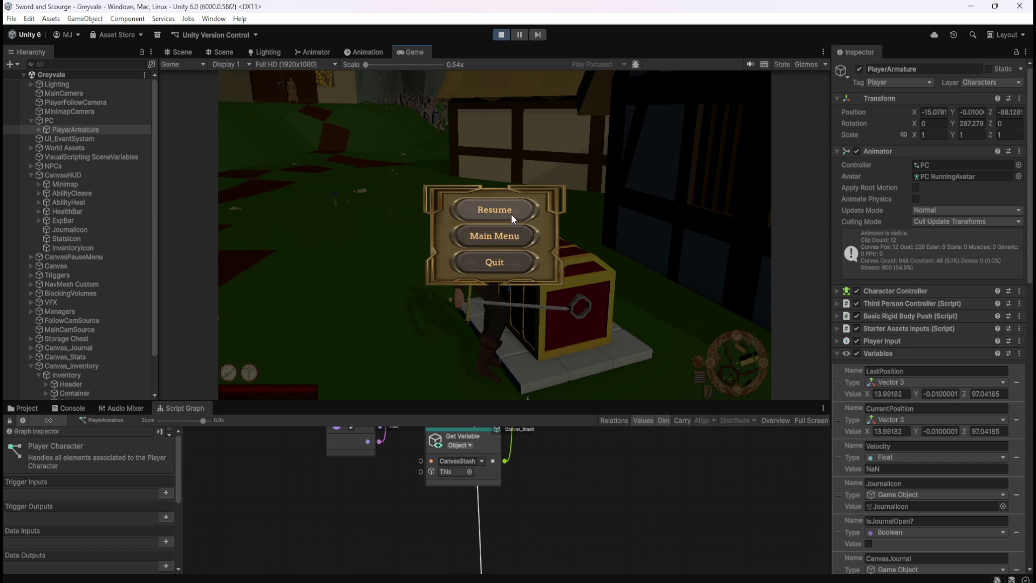
{"action": "left_click", "coordinate": [510, 213]}
{"action": "key", "text": "Escape"}
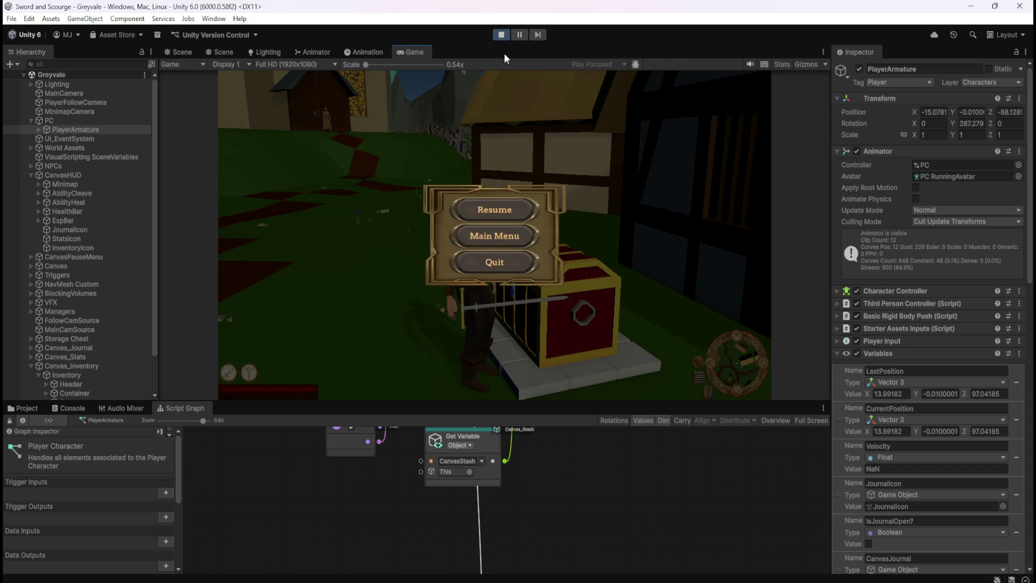
{"action": "left_click", "coordinate": [497, 35]}
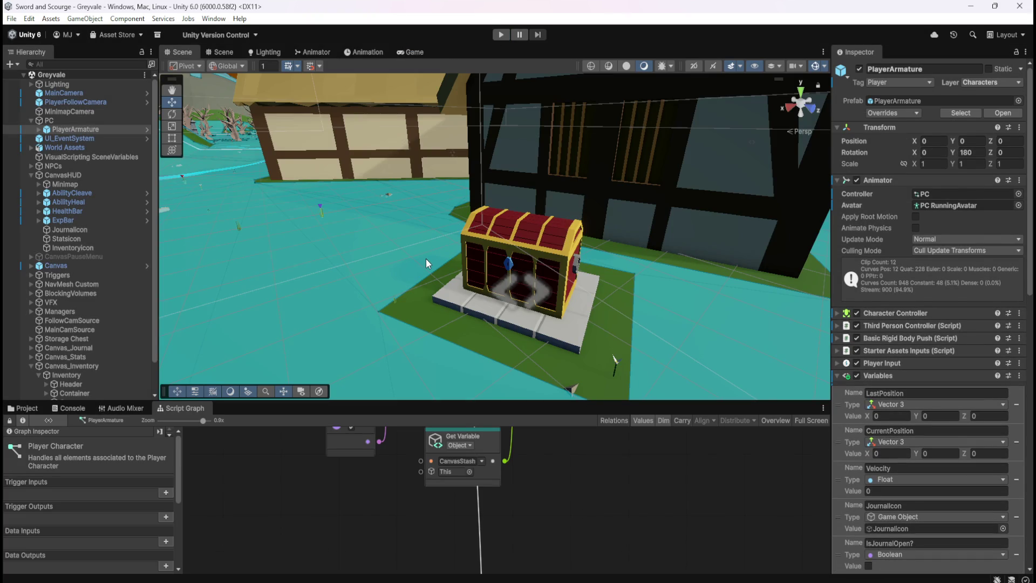
- Start Play mode and run through Greyvale to the chest, toggling the character stats panel
{"action": "left_click", "coordinate": [498, 35]}
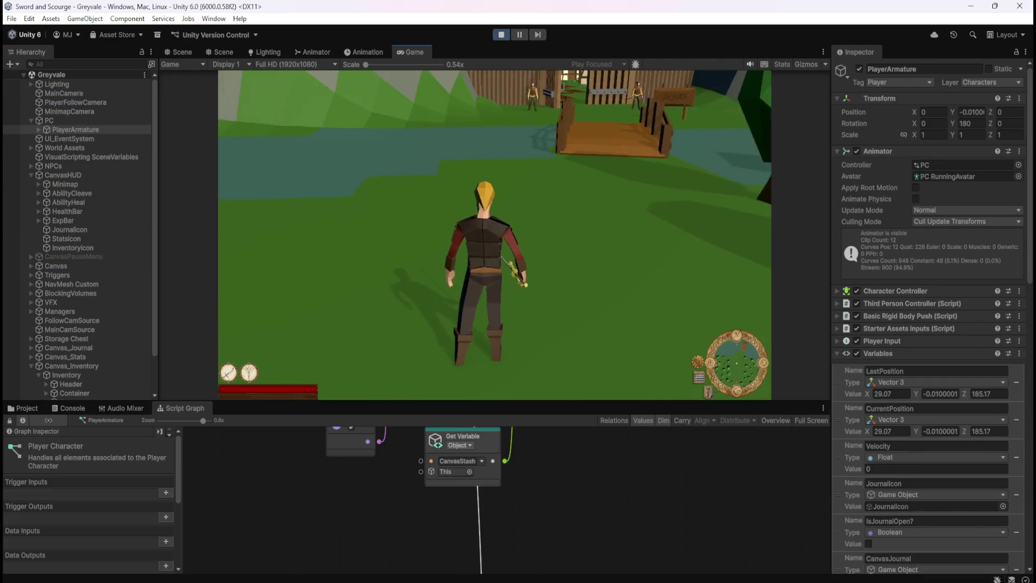
{"action": "key", "text": "w"}
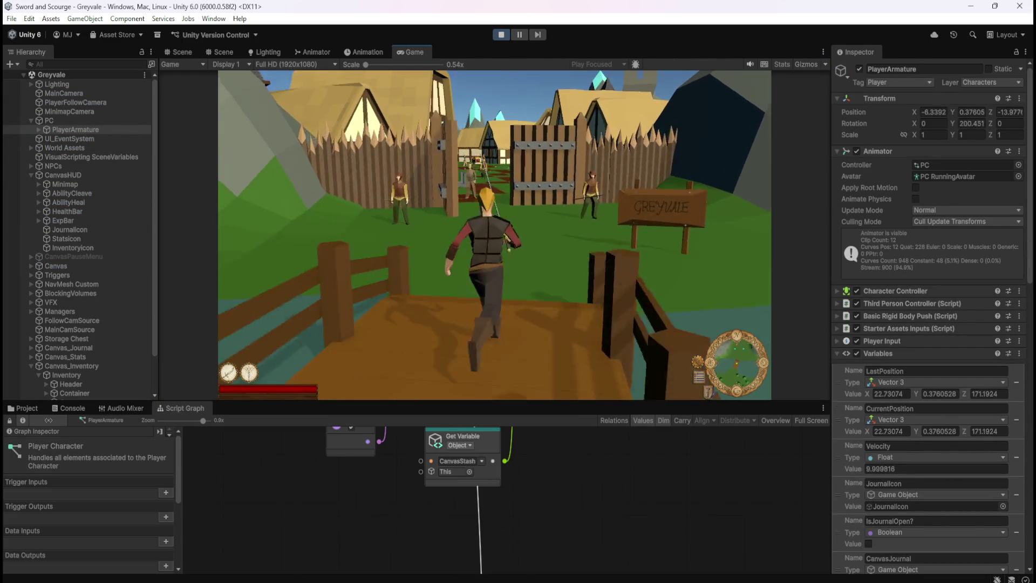
{"action": "key", "text": "w"}
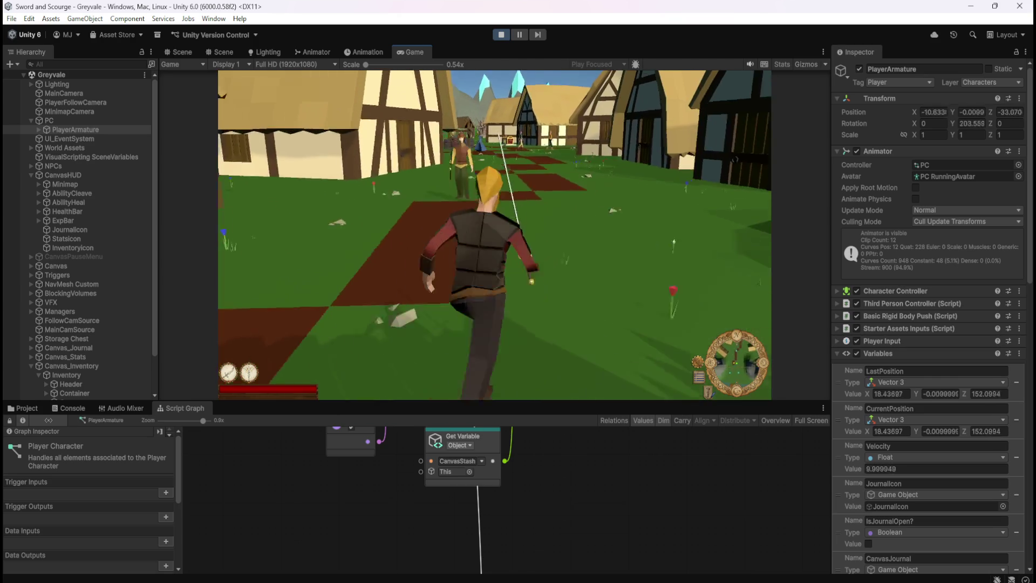
{"action": "key", "text": "w"}
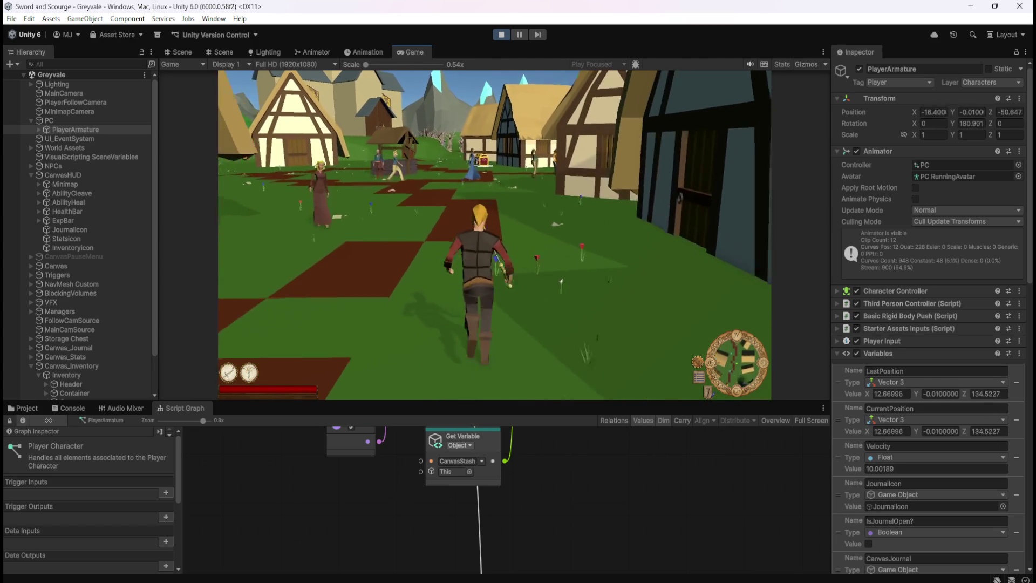
{"action": "key", "text": "w"}
{"action": "key", "text": "w"}
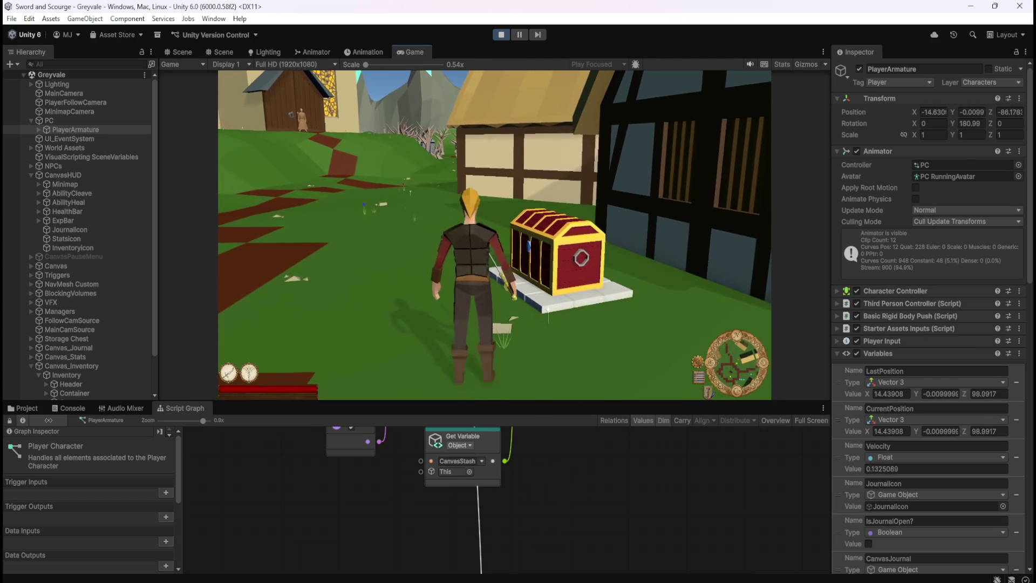
{"action": "key", "text": "c"}
{"action": "key", "text": "c"}
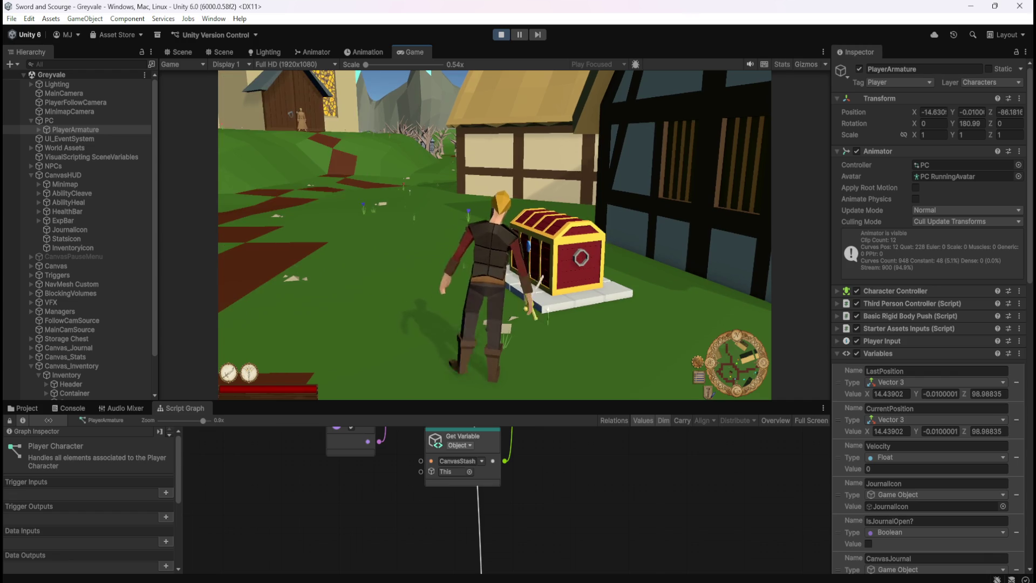
{"action": "key", "text": "c"}
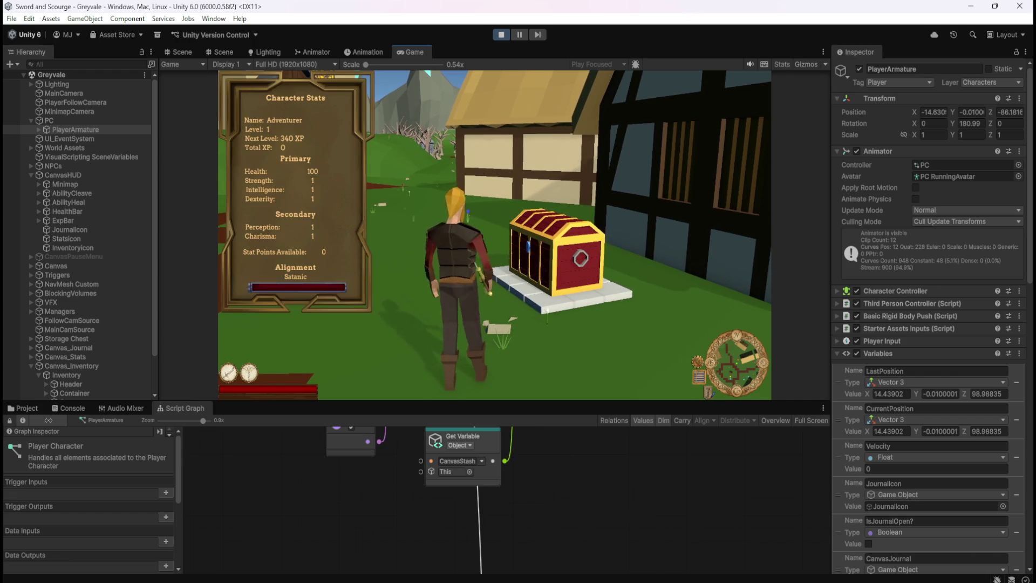
{"action": "key", "text": "c"}
{"action": "key", "text": "c"}
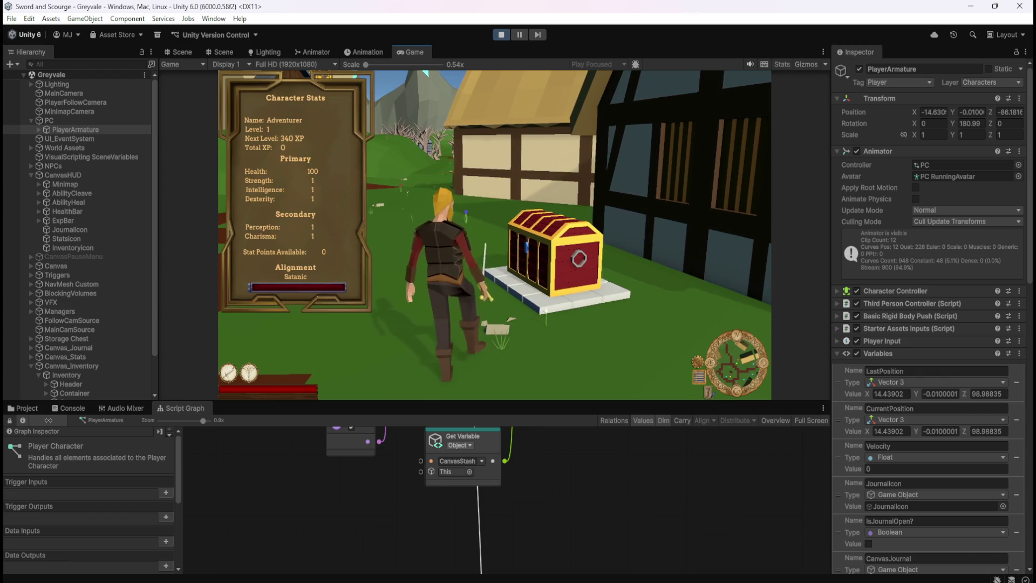
{"action": "key", "text": "w"}
- Open the stash at the chest, close it with Escape and resume, then repeat after walking around
{"action": "key", "text": "e"}
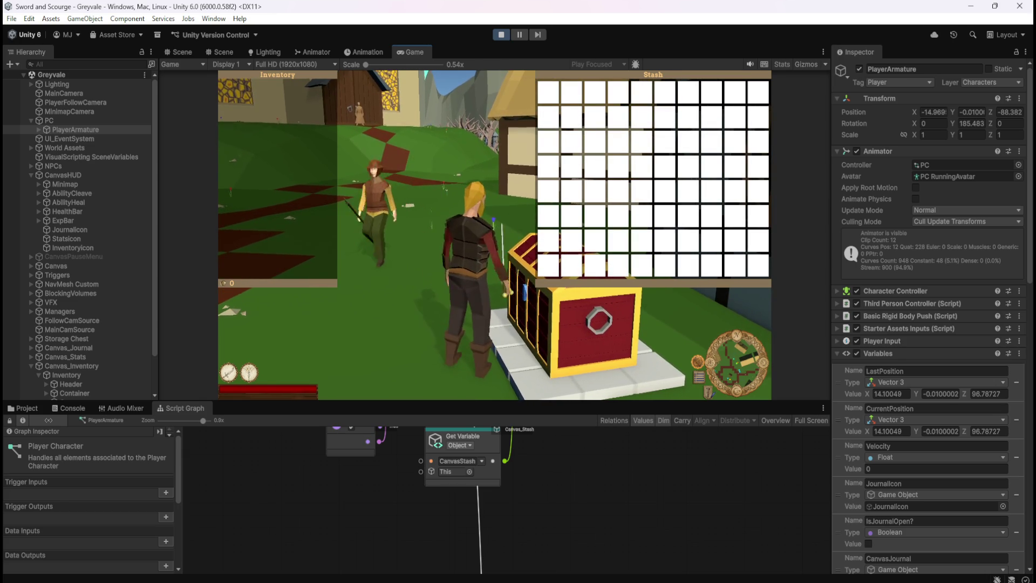
{"action": "key", "text": "Escape"}
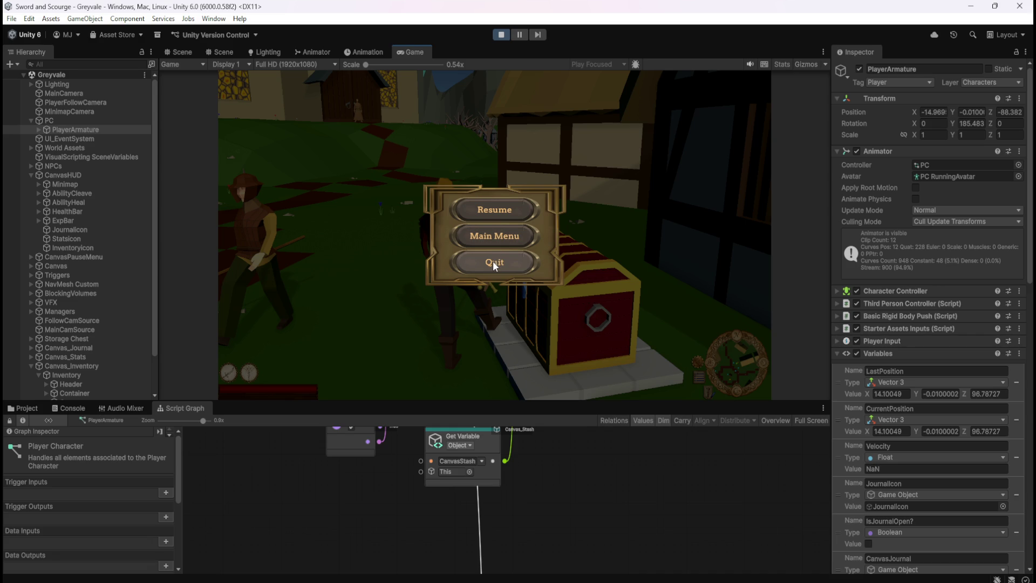
{"action": "left_click", "coordinate": [500, 213]}
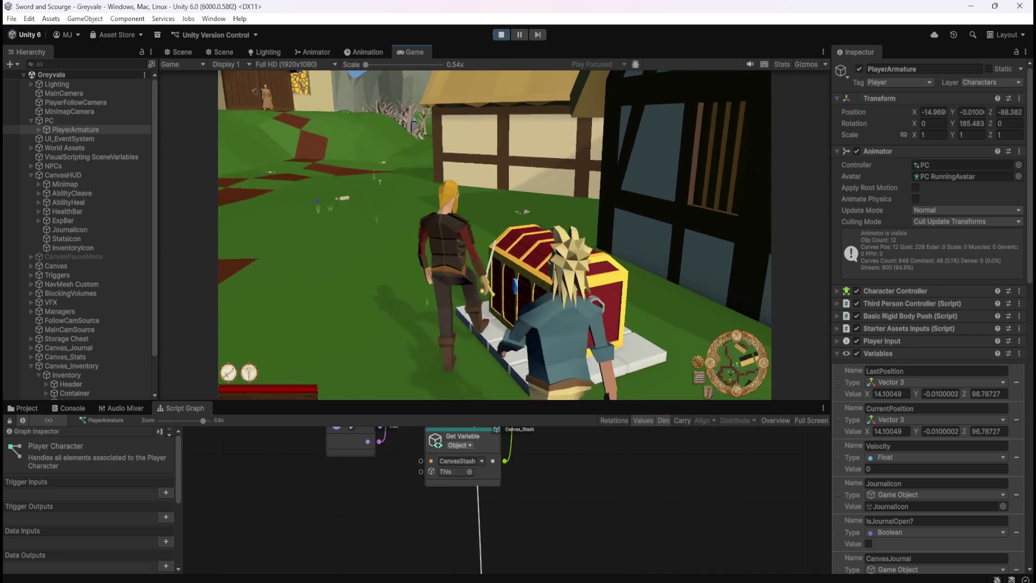
{"action": "key", "text": "e"}
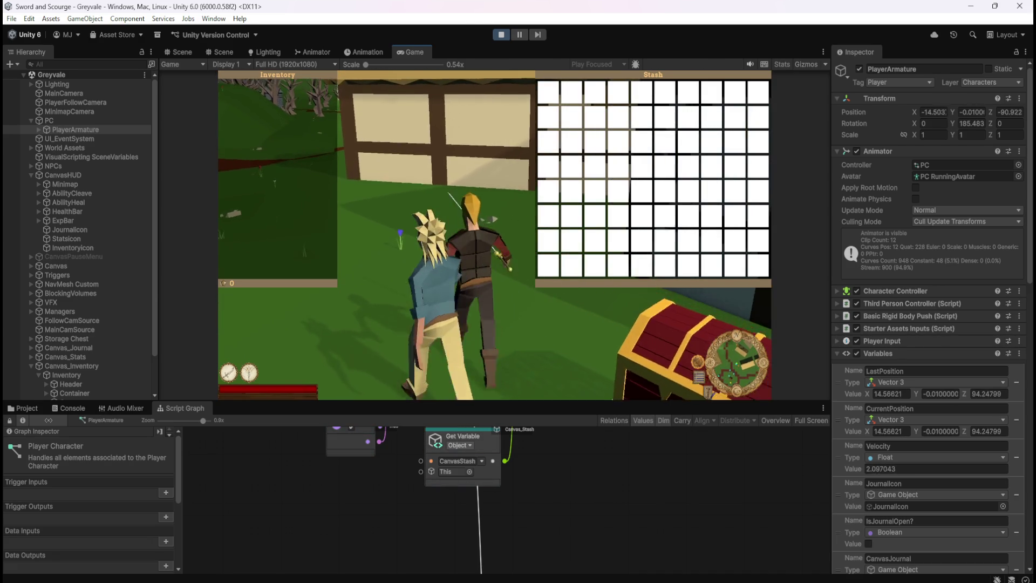
{"action": "key", "text": "w"}
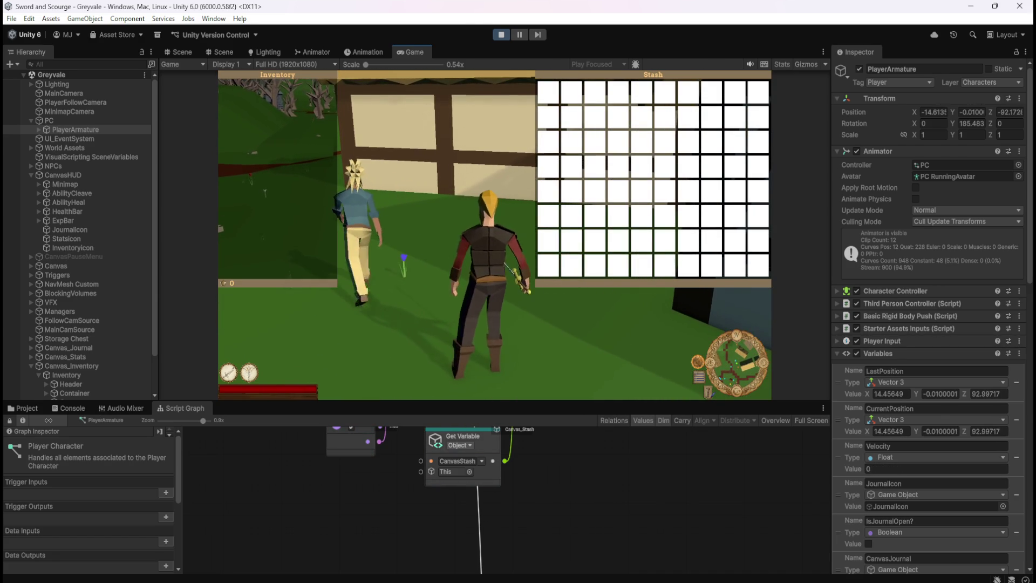
{"action": "key", "text": "a"}
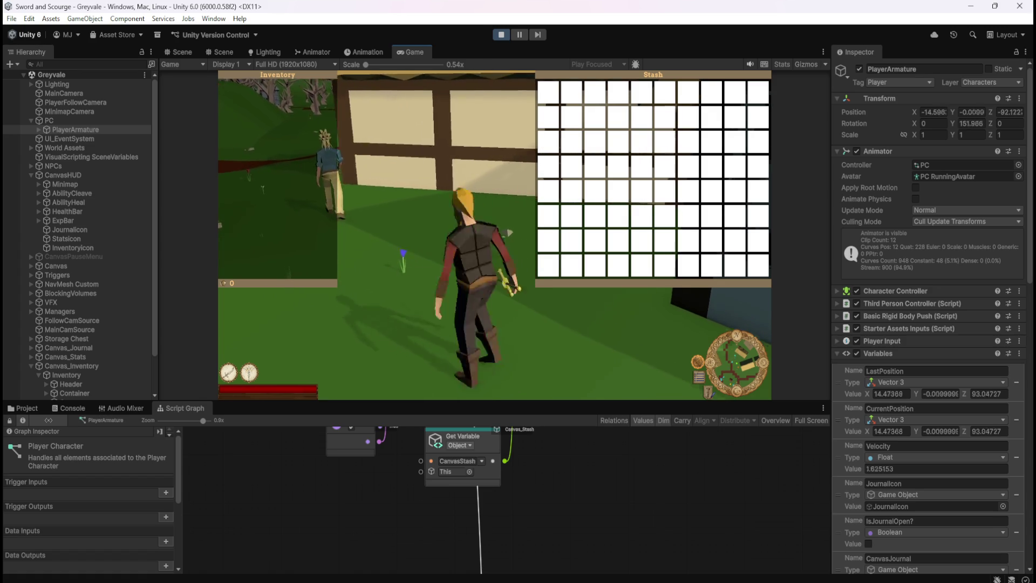
{"action": "key", "text": "s"}
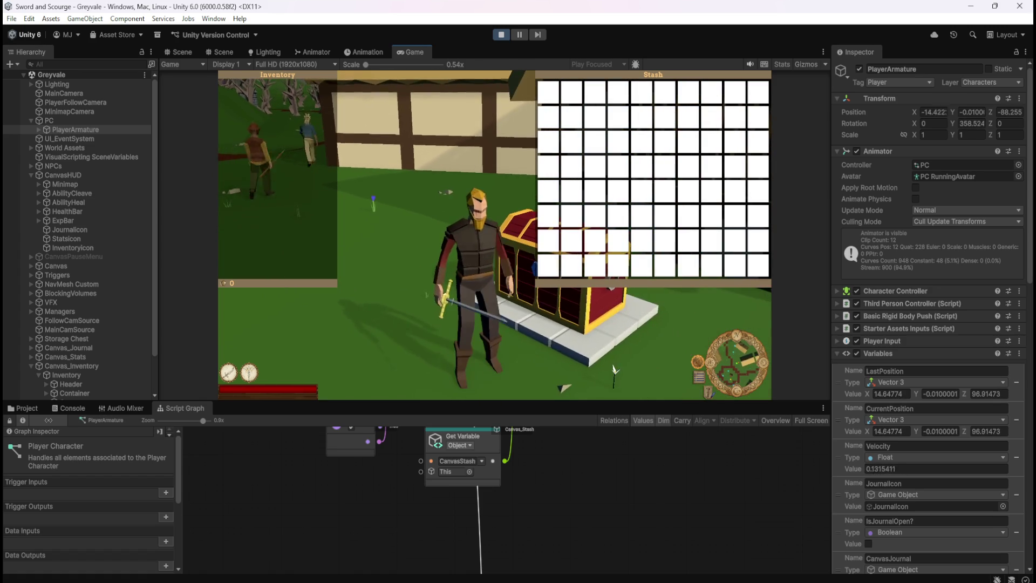
{"action": "key", "text": "Escape"}
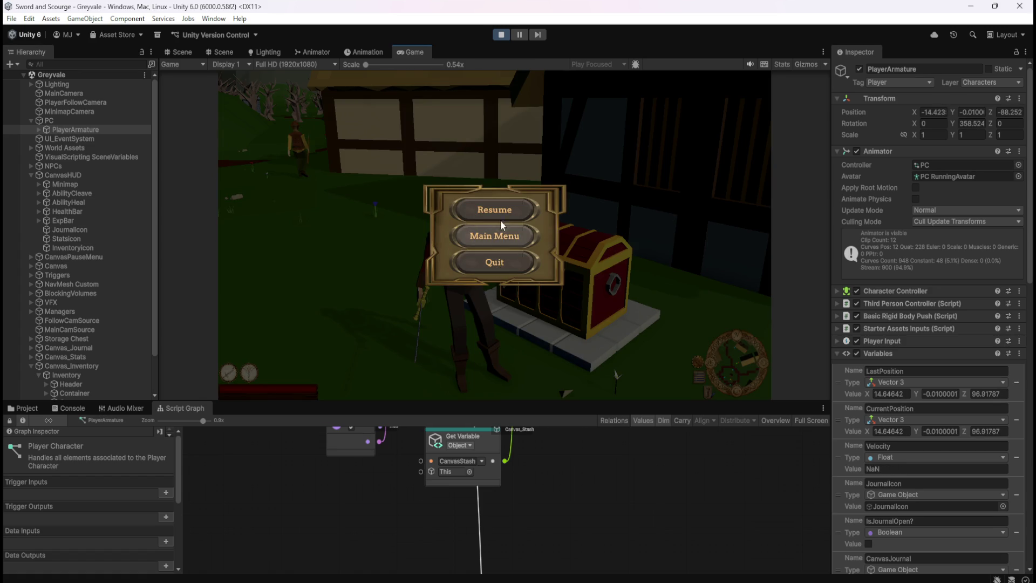
{"action": "left_click", "coordinate": [500, 215]}
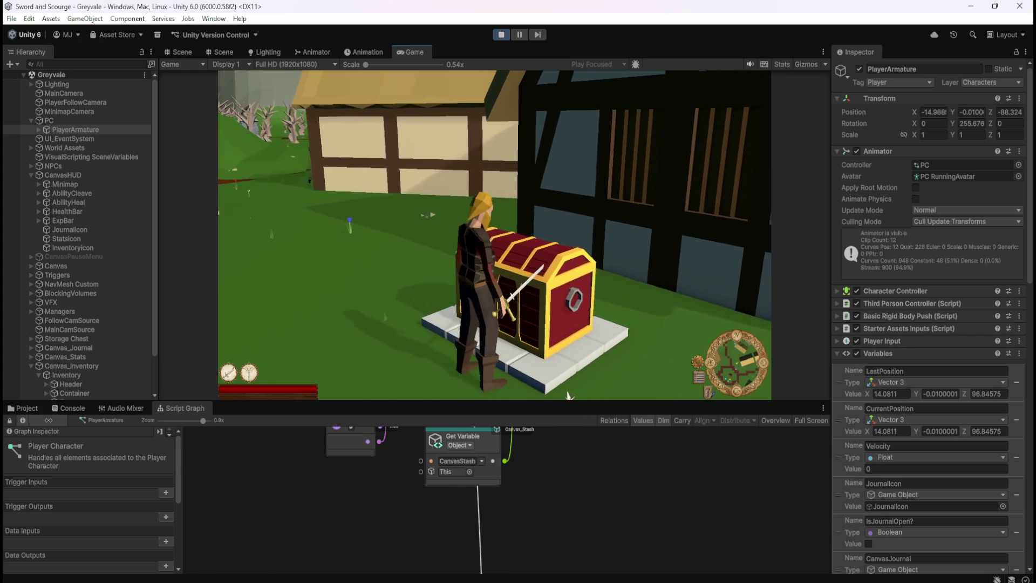
- Repeatedly reopen the stash and close it with Escape, resuming from the pause menu each time
{"action": "key", "text": "e"}
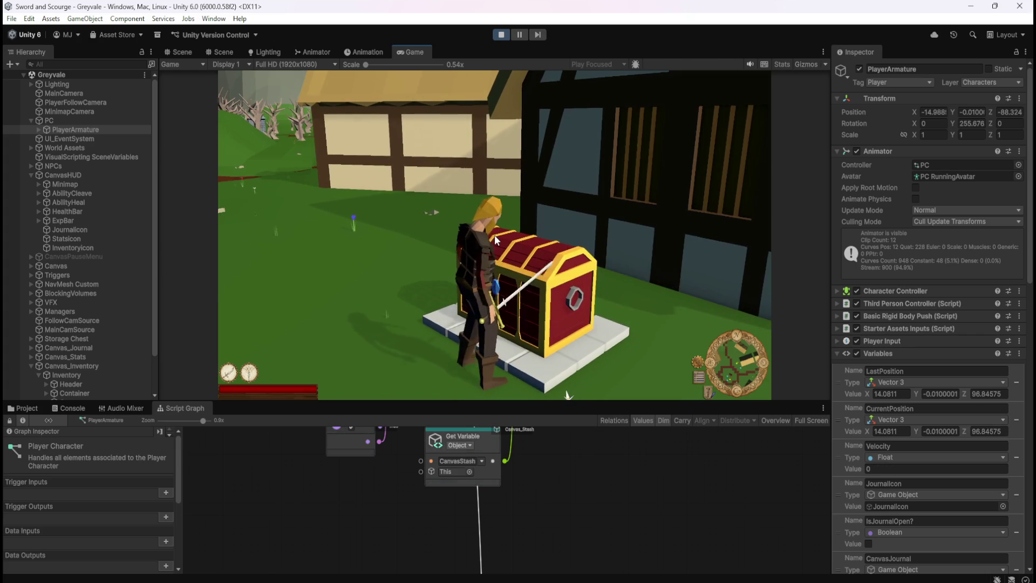
{"action": "left_click", "coordinate": [496, 238]}
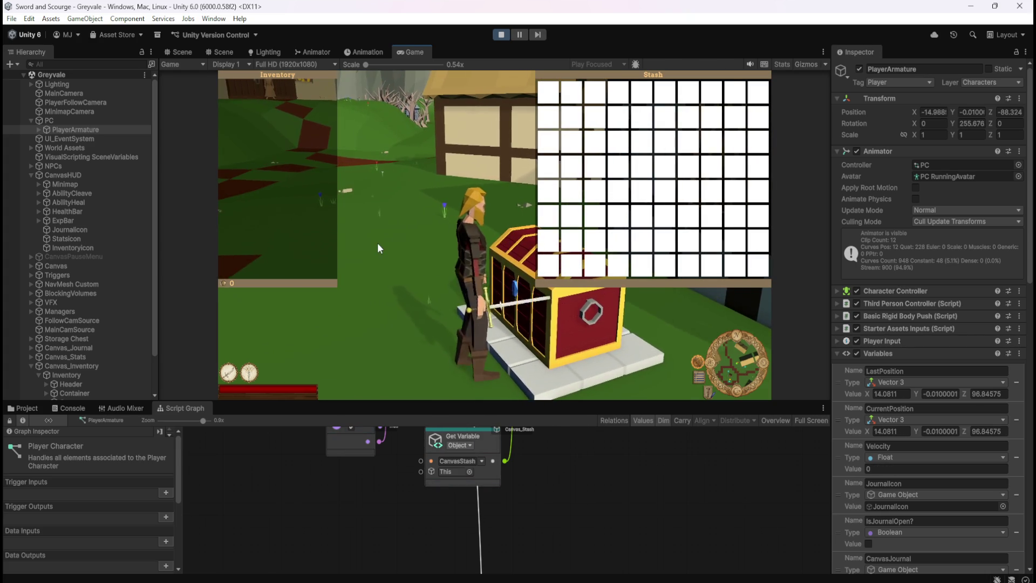
{"action": "key", "text": "Escape"}
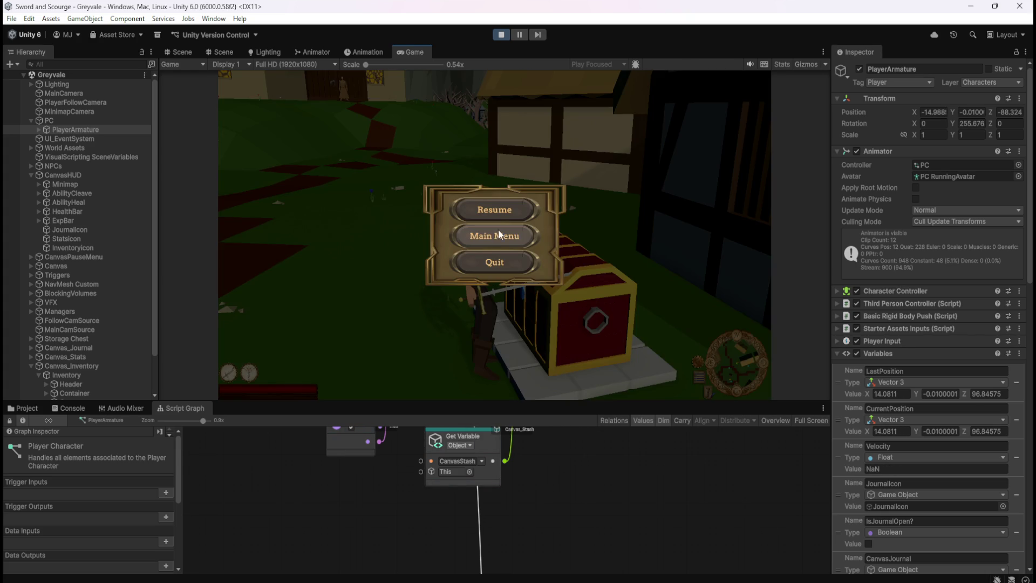
{"action": "key", "text": "Escape"}
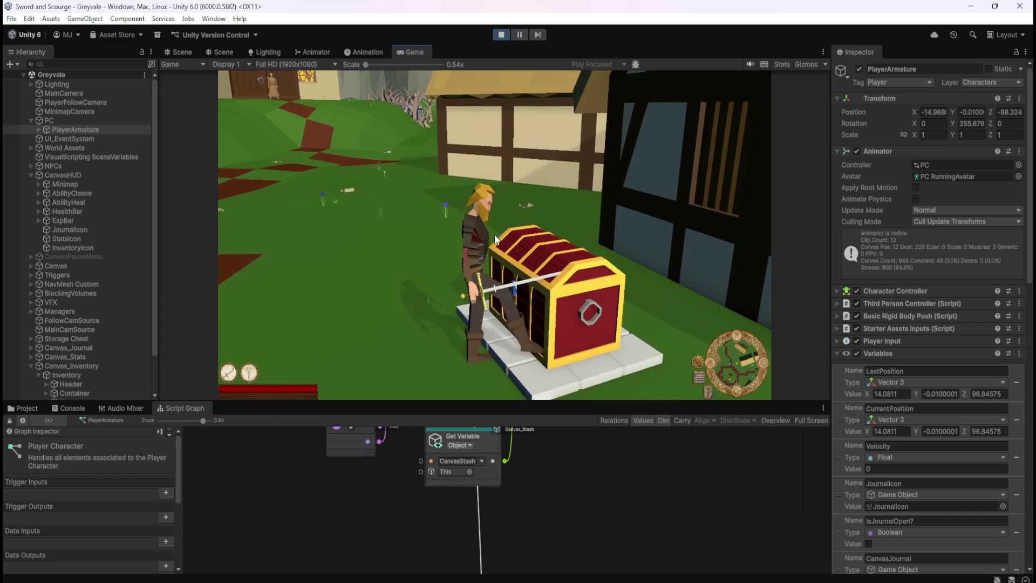
{"action": "left_click", "coordinate": [496, 237]}
{"action": "key", "text": "Escape"}
{"action": "left_click", "coordinate": [503, 213]}
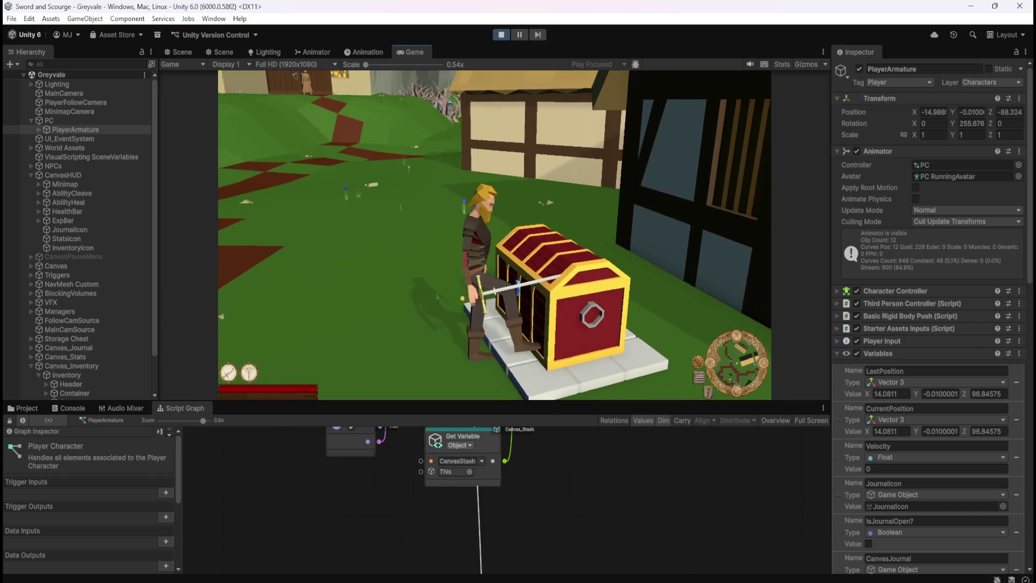
{"action": "key", "text": "e"}
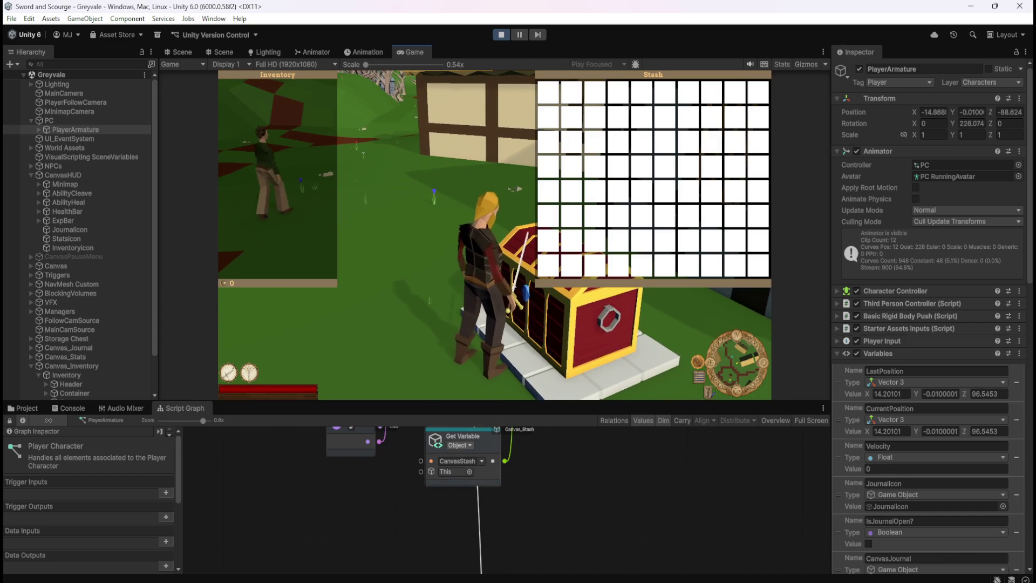
{"action": "key", "text": "e"}
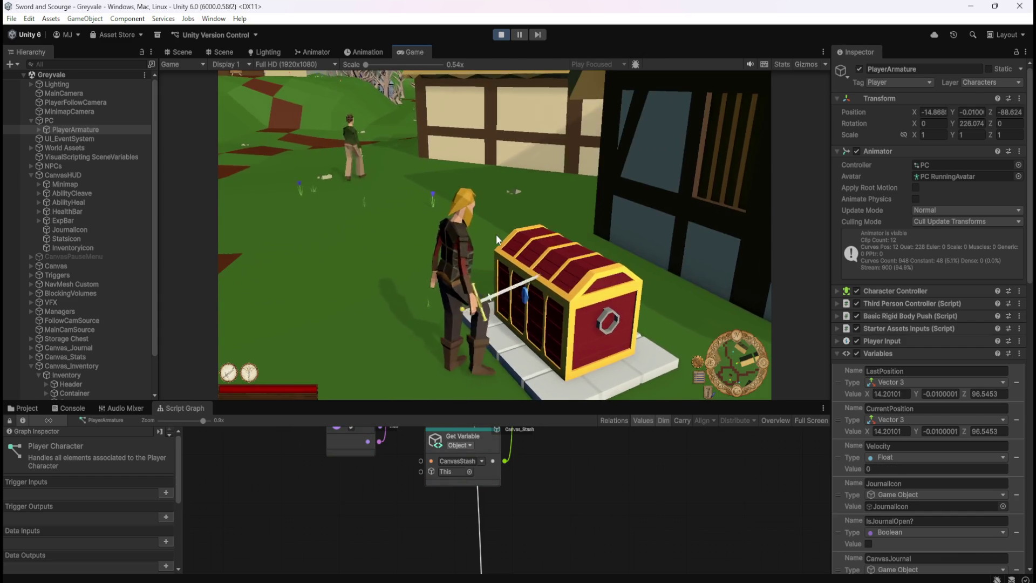
{"action": "left_click", "coordinate": [496, 239]}
{"action": "key", "text": "Escape"}
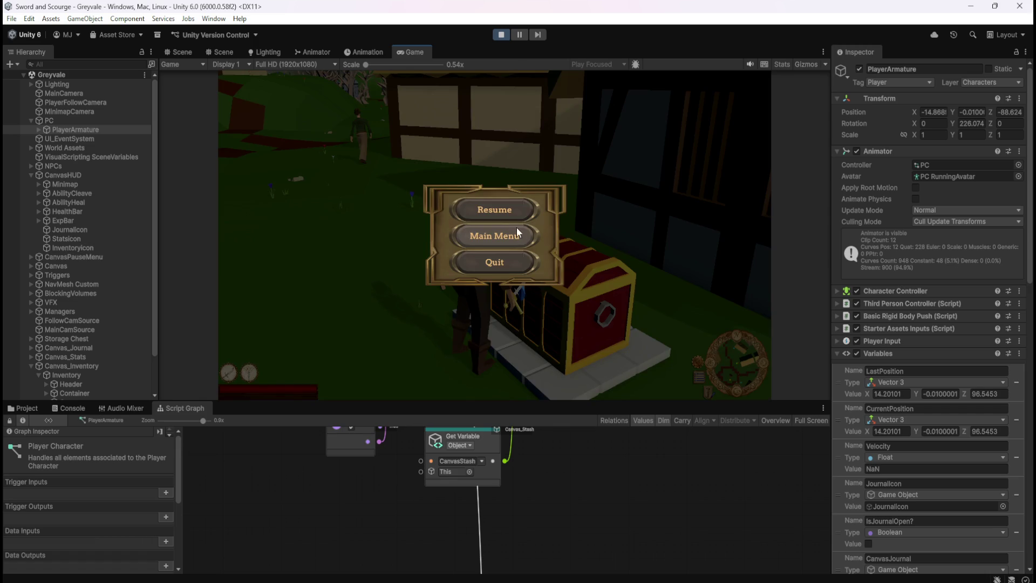
{"action": "left_click", "coordinate": [504, 210]}
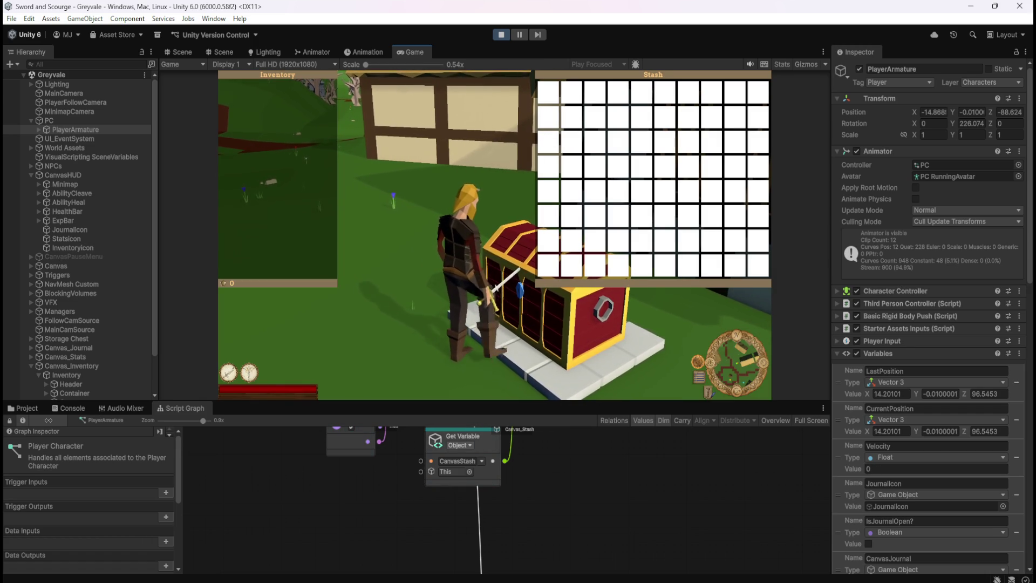
- Close the stash panels, resume from the pause menu, then pause and stop Play mode
{"action": "key", "text": "i"}
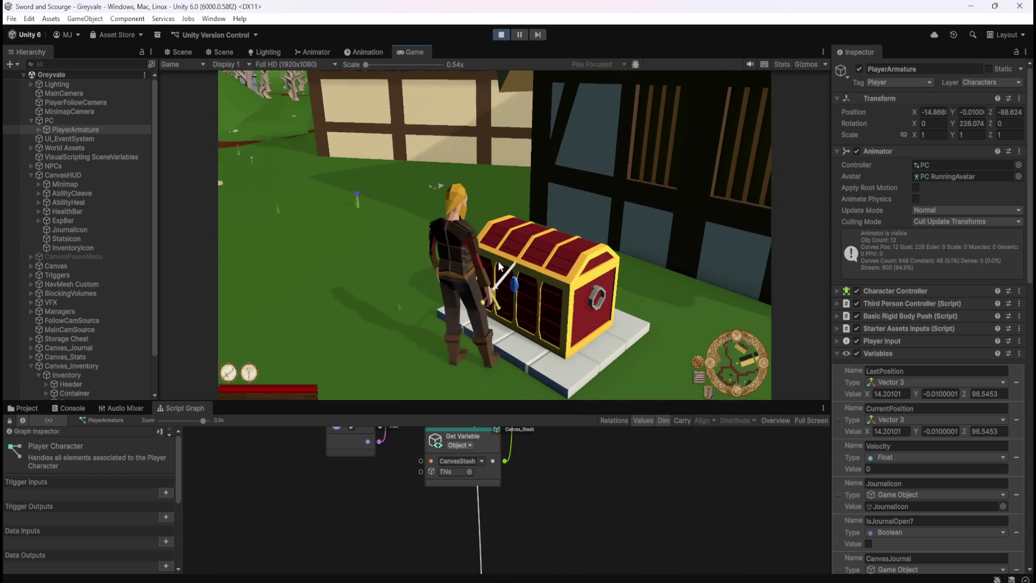
{"action": "key", "text": "Escape"}
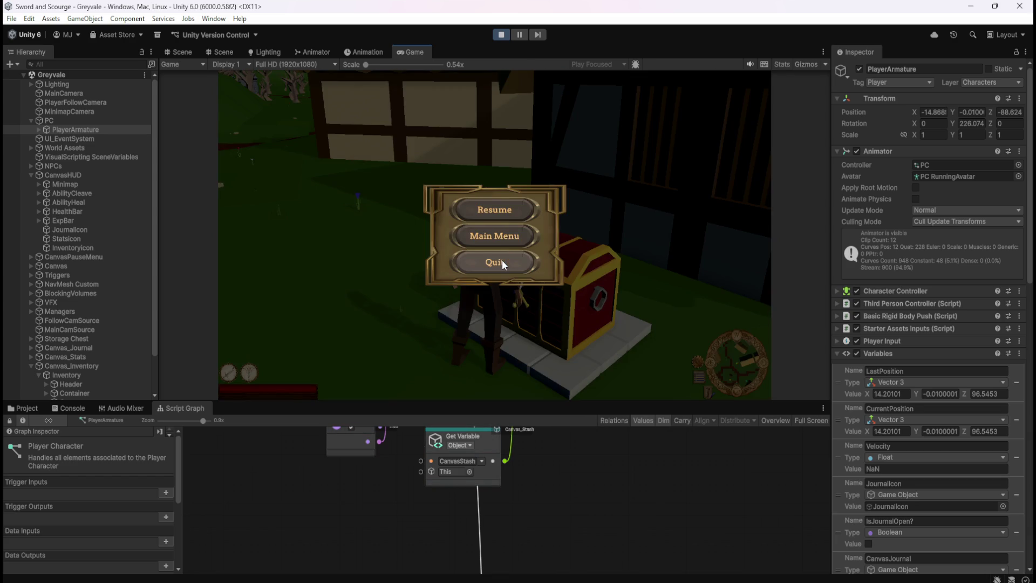
{"action": "left_click", "coordinate": [513, 208]}
{"action": "key", "text": "Escape"}
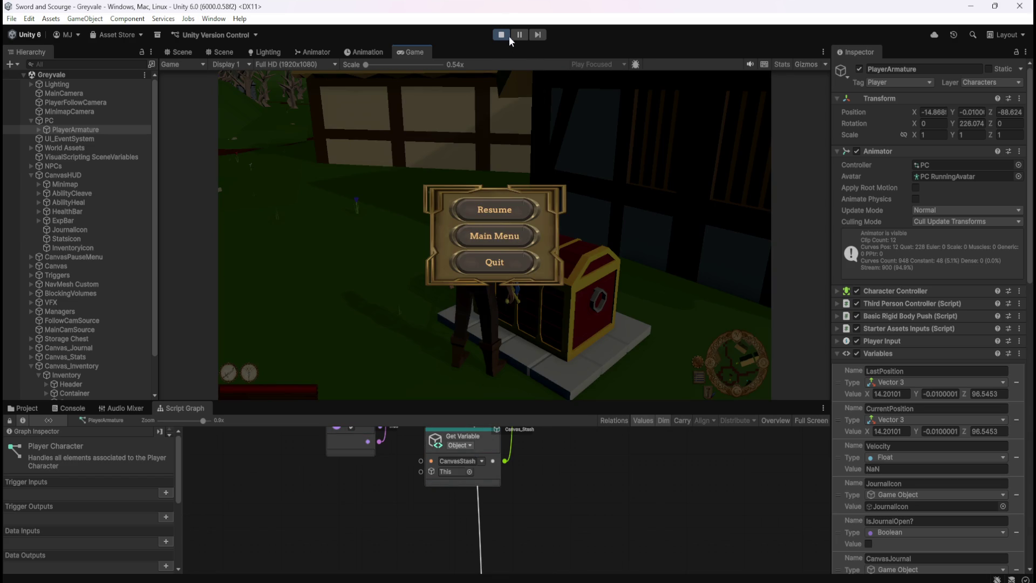
{"action": "left_click", "coordinate": [501, 35]}
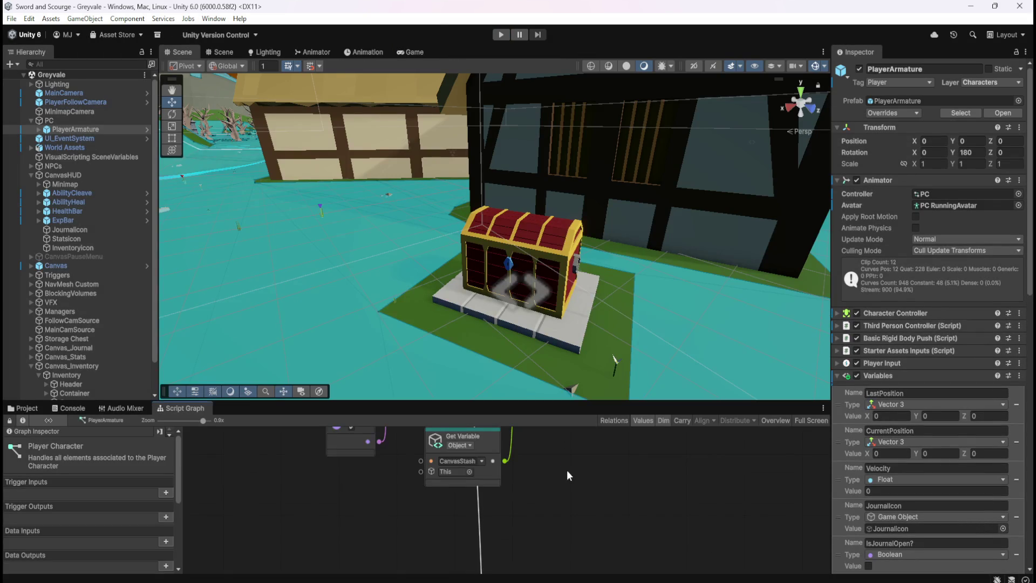
{"action": "key", "text": "shift+space"}
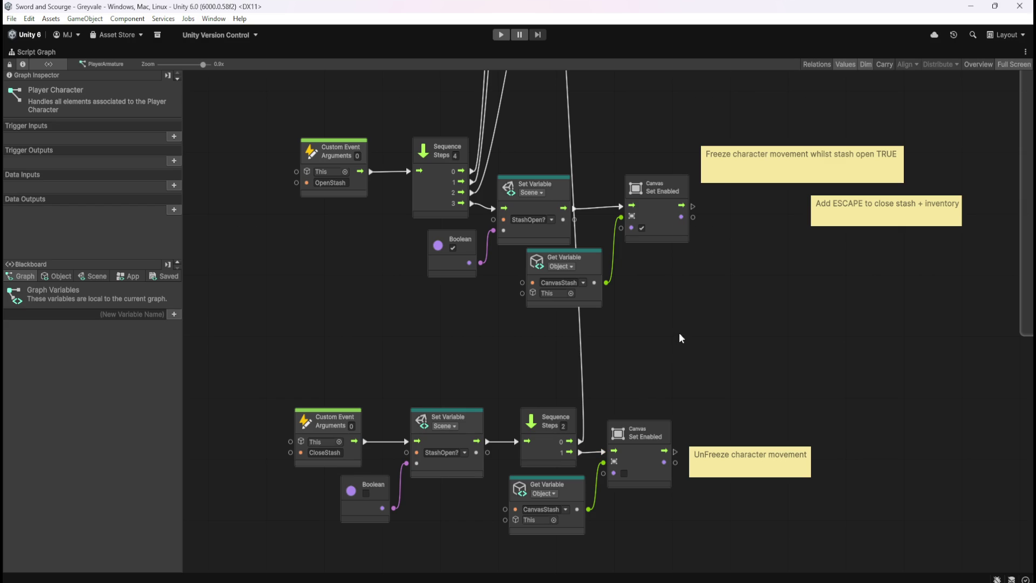
{"action": "scroll", "coordinate": [732, 406], "scroll_direction": "down", "scroll_amount": 10}
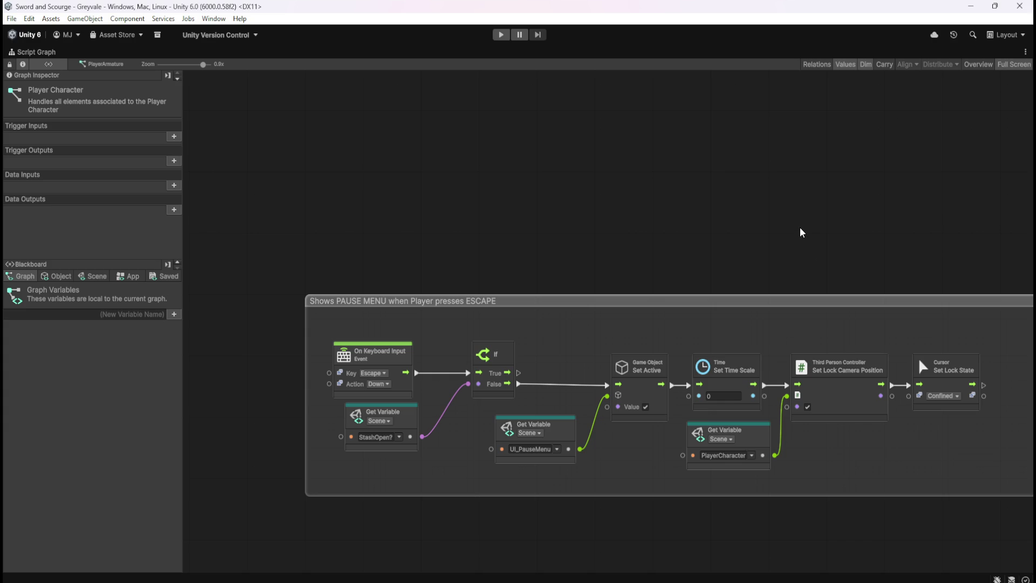
{"action": "scroll", "coordinate": [798, 190], "scroll_direction": "up", "scroll_amount": 8}
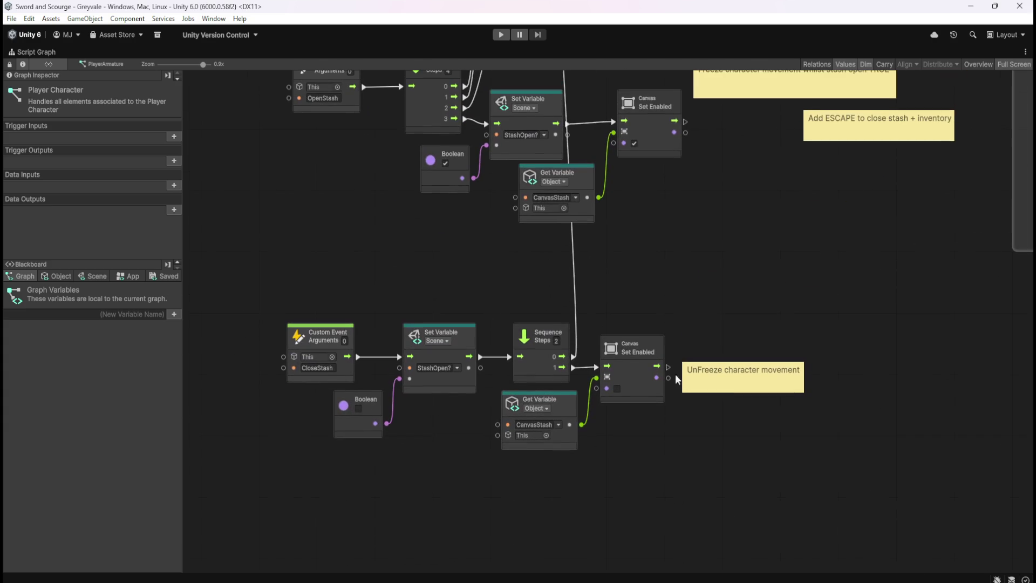
{"action": "mouse_move", "coordinate": [702, 219]}
{"action": "left_mouse_down"}
{"action": "mouse_move", "coordinate": [685, 318]}
{"action": "mouse_move", "coordinate": [720, 261]}
{"action": "left_mouse_up"}
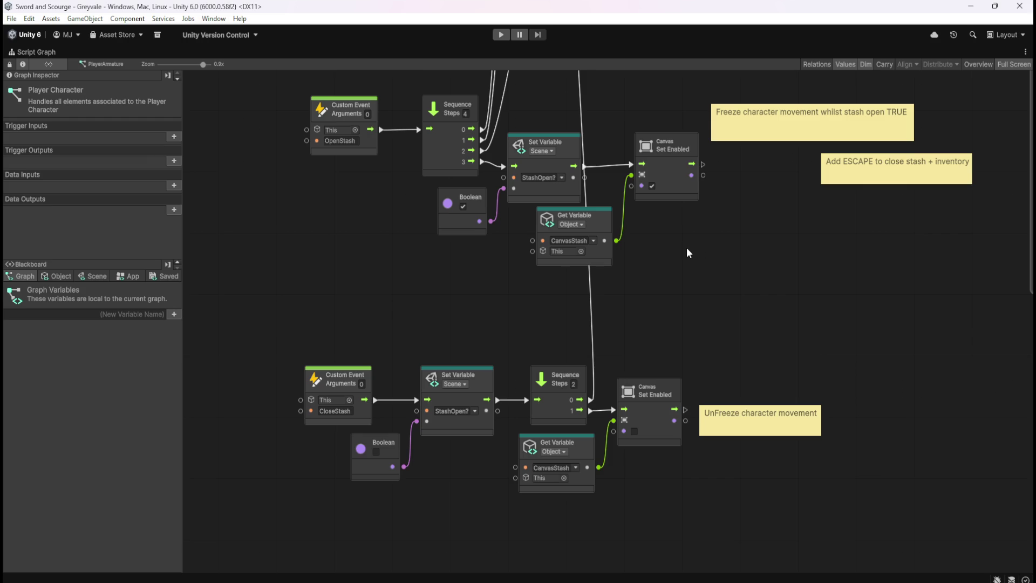
{"action": "left_click_drag", "start_coordinate": [686, 250], "coordinate": [683, 400]}
{"action": "mouse_move", "coordinate": [643, 222]}
{"action": "left_mouse_down"}
{"action": "mouse_move", "coordinate": [698, 451]}
{"action": "mouse_move", "coordinate": [708, 542]}
{"action": "left_mouse_up"}
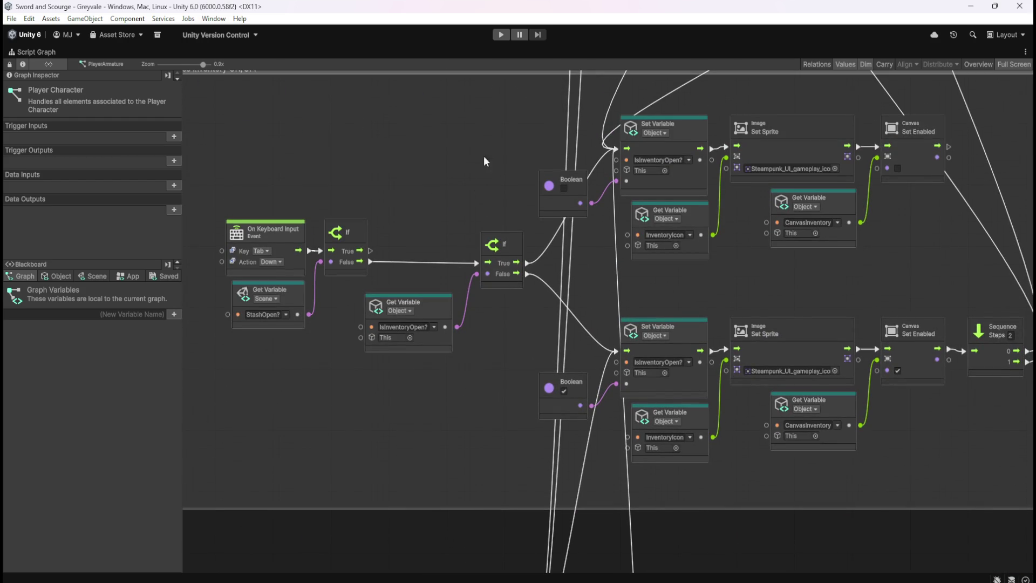
{"action": "mouse_move", "coordinate": [490, 128]}
{"action": "left_mouse_down"}
{"action": "mouse_move", "coordinate": [579, 229]}
{"action": "mouse_move", "coordinate": [545, 60]}
{"action": "left_mouse_up"}
{"action": "mouse_move", "coordinate": [679, 505]}
{"action": "left_mouse_down"}
{"action": "mouse_move", "coordinate": [620, 173]}
{"action": "mouse_move", "coordinate": [698, 351]}
{"action": "mouse_move", "coordinate": [670, 338]}
{"action": "left_mouse_up"}
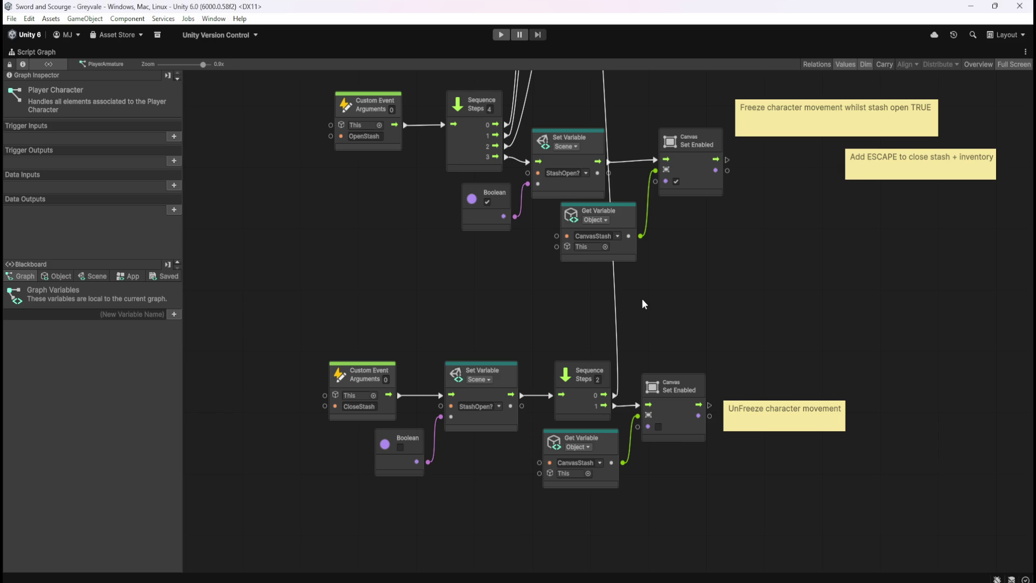
{"action": "mouse_move", "coordinate": [703, 532]}
{"action": "left_mouse_down"}
{"action": "mouse_move", "coordinate": [692, 405]}
{"action": "mouse_move", "coordinate": [713, 315]}
{"action": "mouse_move", "coordinate": [688, 372]}
{"action": "left_mouse_up"}
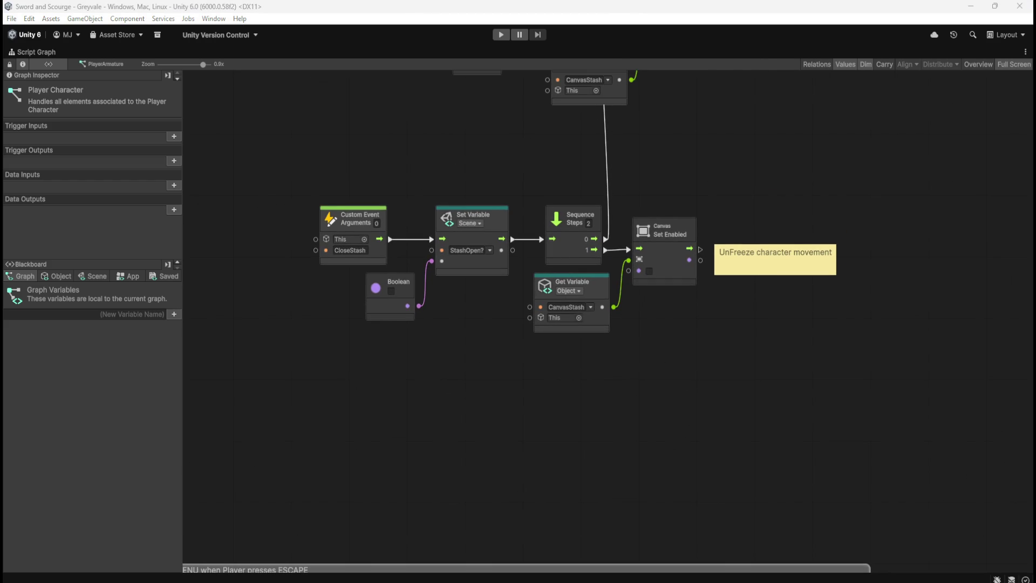
{"action": "left_click_drag", "start_coordinate": [756, 347], "coordinate": [686, 370]}
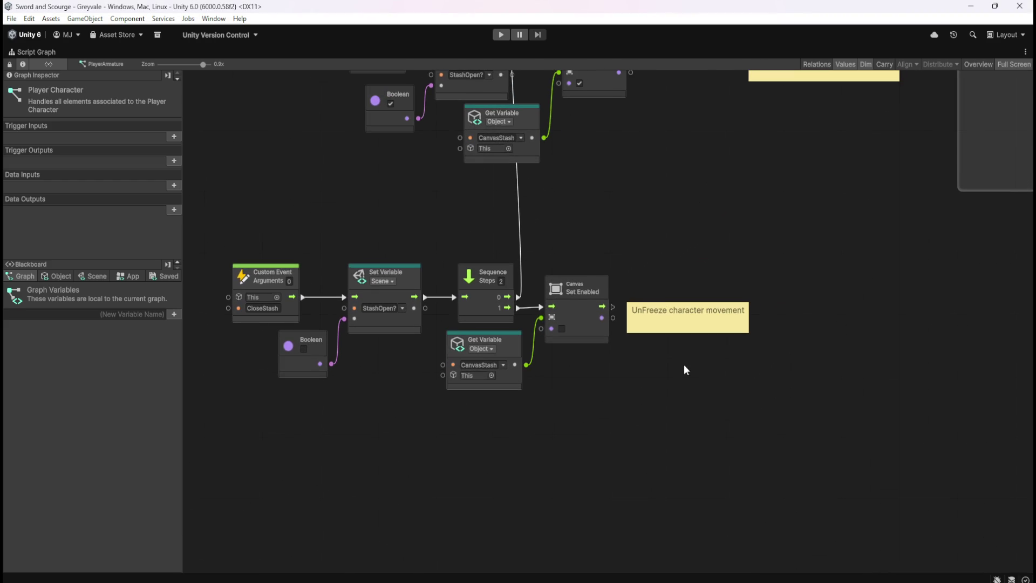
- Duplicate the UnFreeze sticky note with Ctrl+D and move the copy to its right
{"action": "left_click", "coordinate": [723, 313]}
{"action": "key", "text": "ctrl+d"}
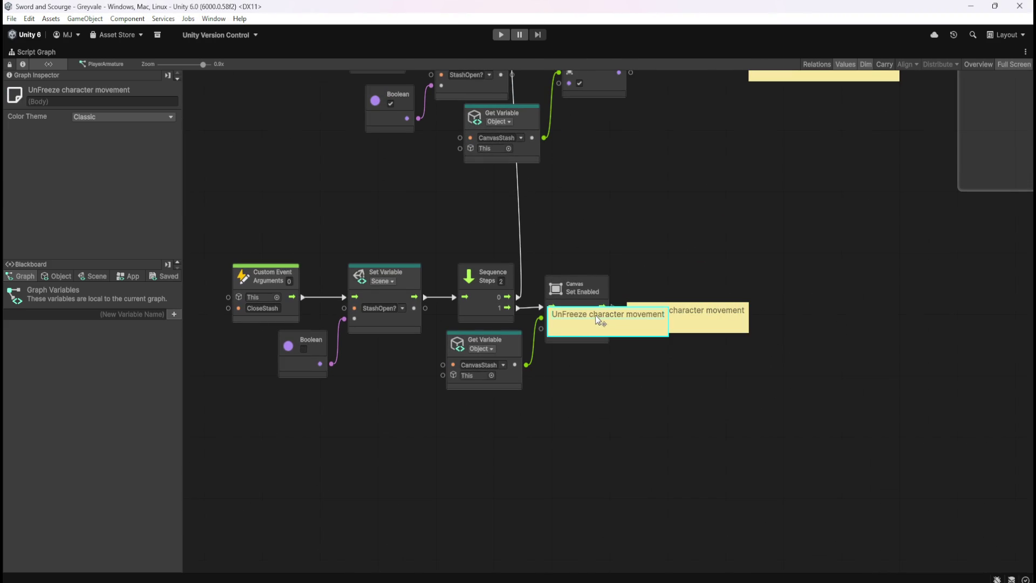
{"action": "mouse_move", "coordinate": [596, 319]}
{"action": "left_mouse_down"}
{"action": "mouse_move", "coordinate": [885, 355]}
{"action": "mouse_move", "coordinate": [856, 338]}
{"action": "left_mouse_up"}
- Title the copy 'BUGFIX: Open stash, ESC close, Open stash, ESC > opens pause menu...'
{"action": "double_click", "coordinate": [841, 336]}
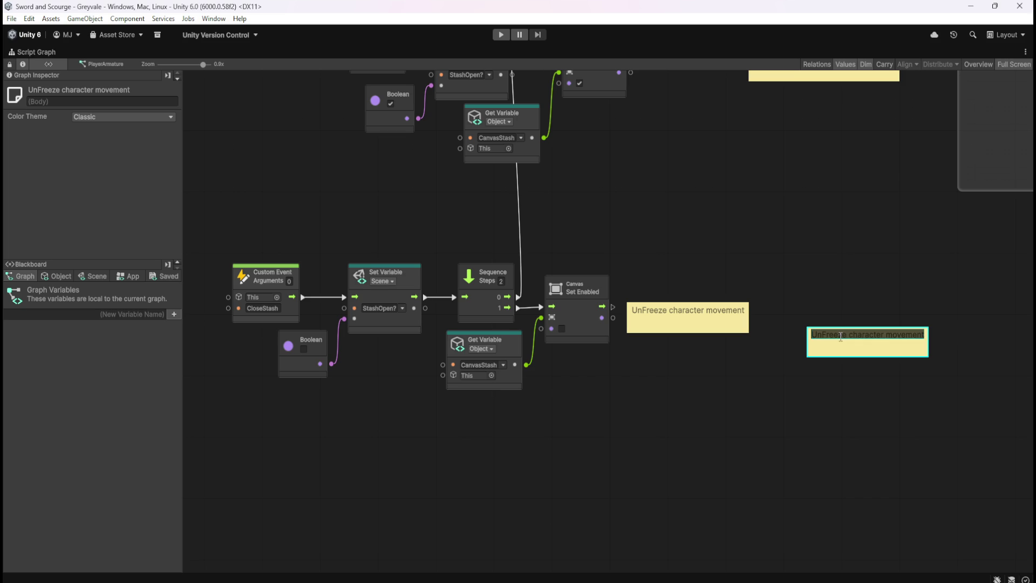
{"action": "type", "text": "BUGFIX:"}
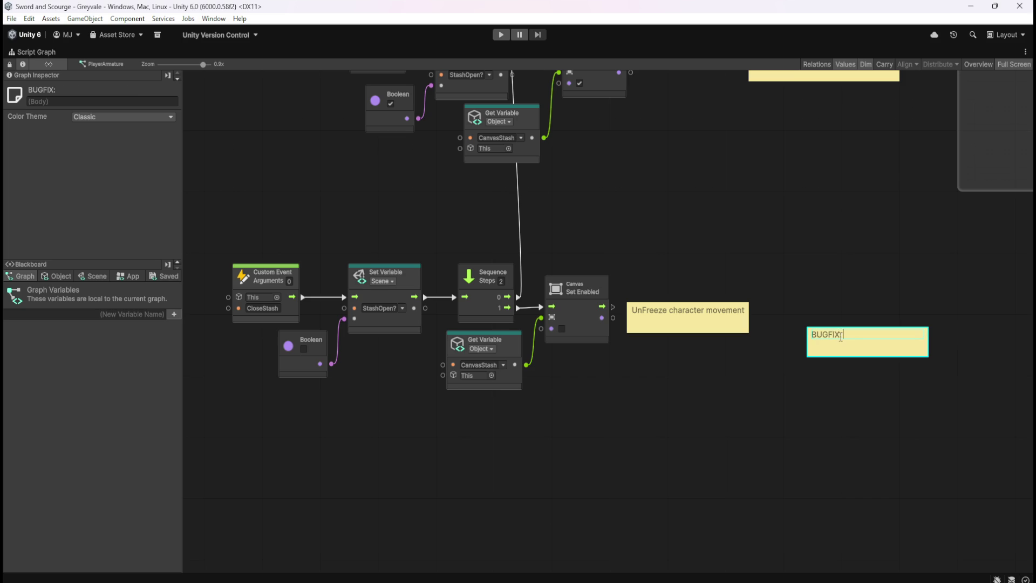
{"action": "type", "text": " Open "}
{"action": "type", "text": "stash, "}
{"action": "type", "text": "ESC"}
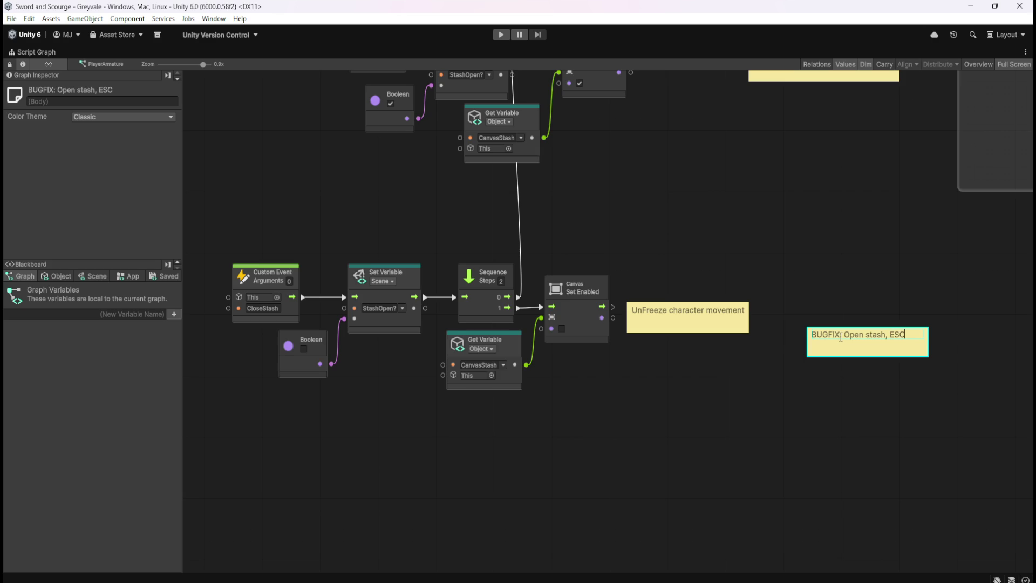
{"action": "type", "text": " close, Open stash, "}
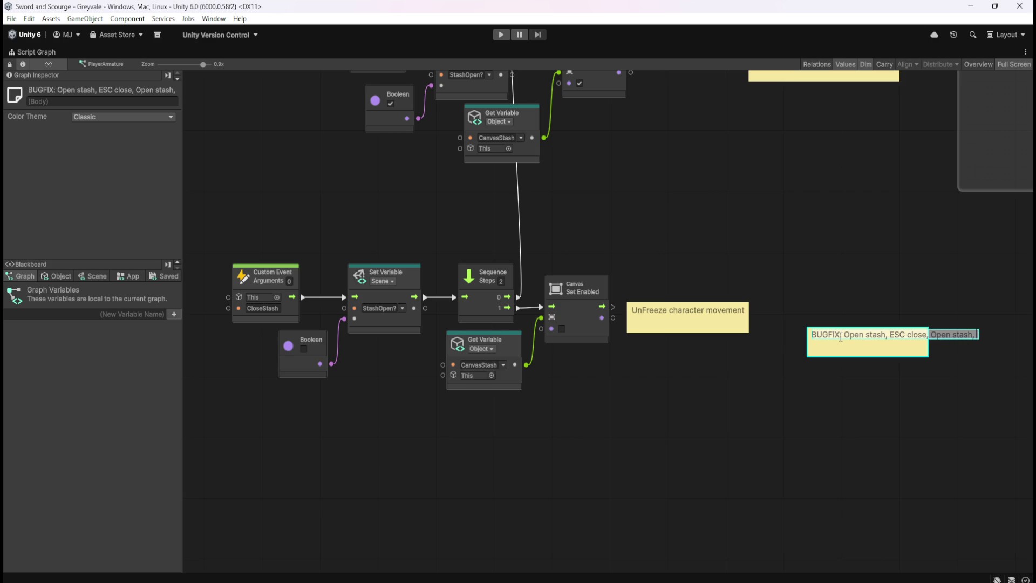
{"action": "type", "text": "ESC > "}
{"action": "type", "text": "opens pa"}
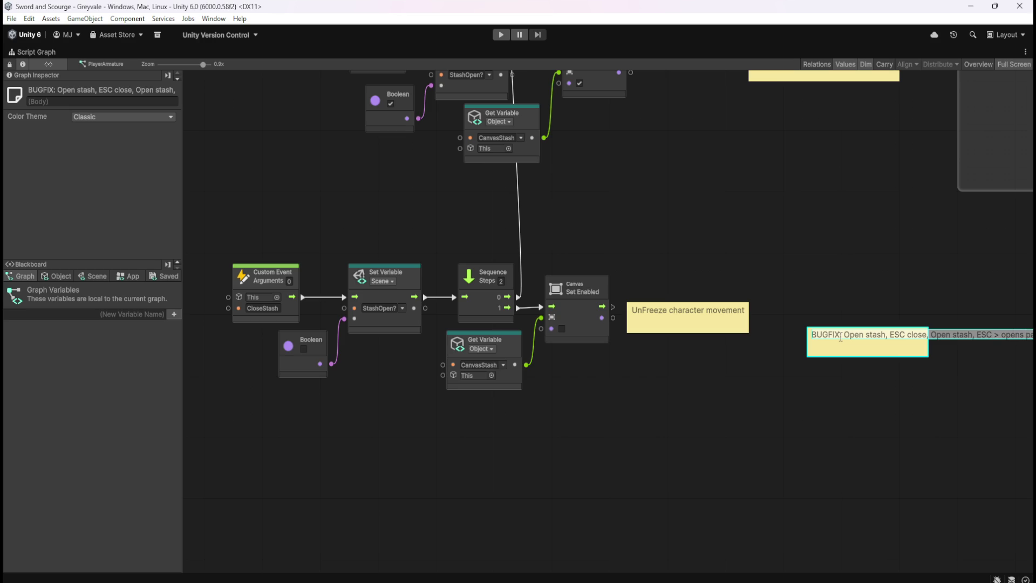
{"action": "left_click", "coordinate": [918, 277]}
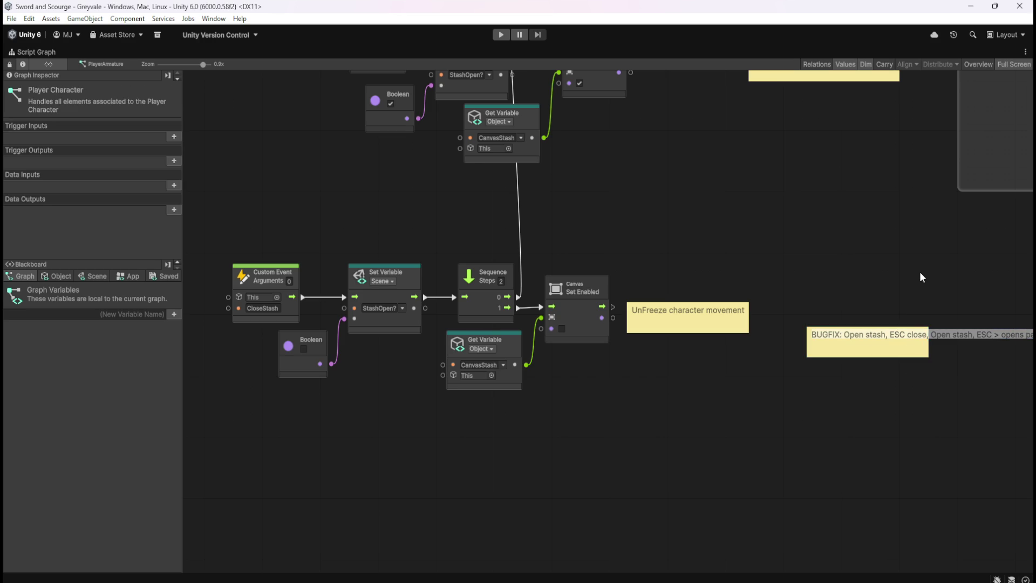
{"action": "mouse_move", "coordinate": [918, 277]}
{"action": "left_mouse_down"}
{"action": "mouse_move", "coordinate": [727, 350]}
{"action": "mouse_move", "coordinate": [920, 351]}
{"action": "mouse_move", "coordinate": [892, 350]}
{"action": "left_mouse_up"}
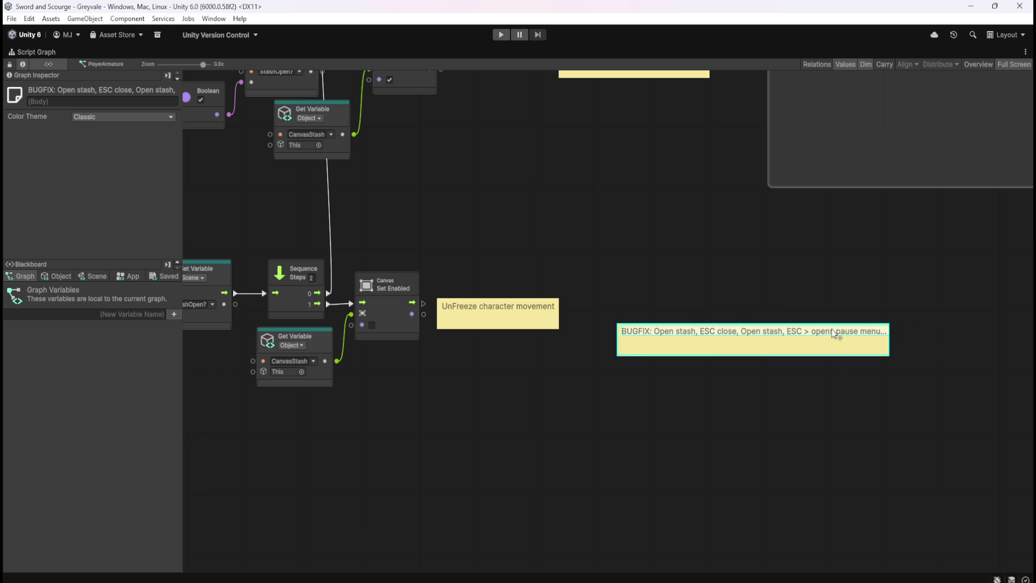
- Place the BUGFIX note beside the UnFreeze note and pan over to the ESCAPE pause-menu group
{"action": "left_click_drag", "start_coordinate": [794, 336], "coordinate": [765, 306]}
{"action": "left_click", "coordinate": [729, 351]}
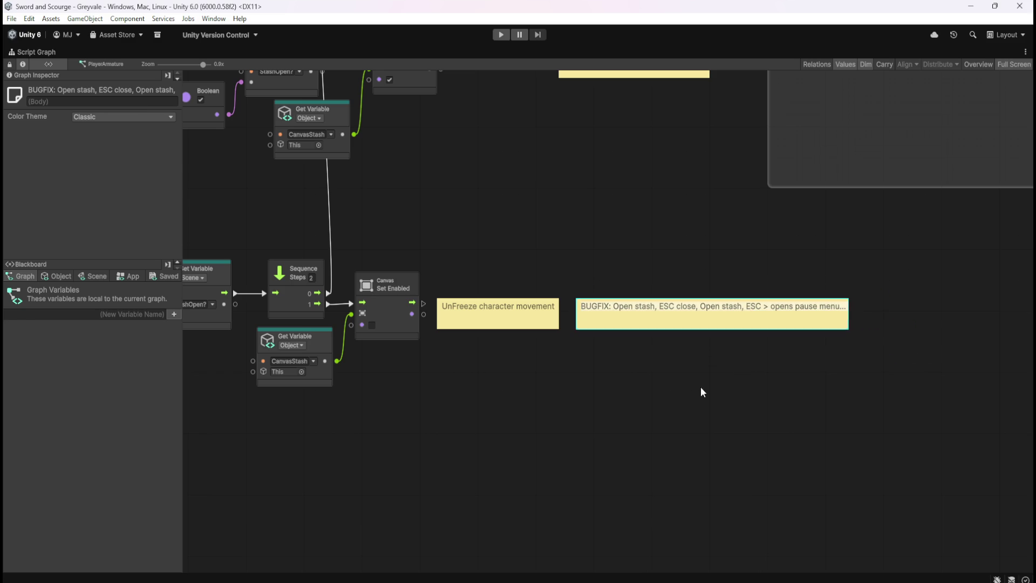
{"action": "mouse_move", "coordinate": [541, 386]}
{"action": "left_mouse_down"}
{"action": "mouse_move", "coordinate": [764, 435]}
{"action": "mouse_move", "coordinate": [711, 429]}
{"action": "left_mouse_up"}
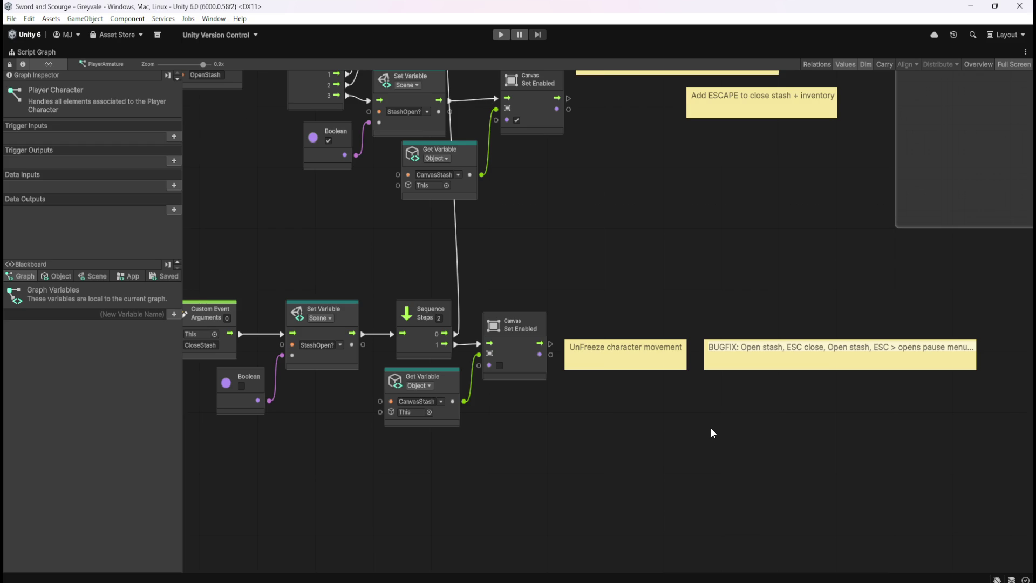
{"action": "mouse_move", "coordinate": [600, 455]}
{"action": "left_mouse_down"}
{"action": "mouse_move", "coordinate": [745, 178]}
{"action": "mouse_move", "coordinate": [772, 219]}
{"action": "left_mouse_up"}
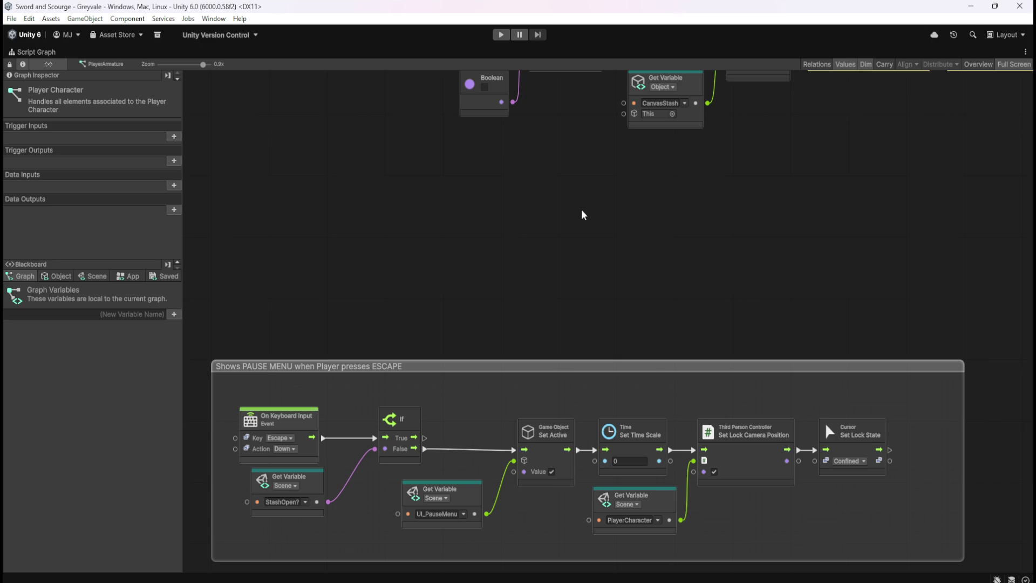
- Pan back to the CloseStash nodes and notes, then restore the normal editor layout with Shift+Space
{"action": "mouse_move", "coordinate": [586, 208]}
{"action": "left_mouse_down"}
{"action": "mouse_move", "coordinate": [458, 378]}
{"action": "mouse_move", "coordinate": [522, 468]}
{"action": "left_mouse_up"}
{"action": "mouse_move", "coordinate": [555, 221]}
{"action": "left_mouse_down"}
{"action": "mouse_move", "coordinate": [504, 281]}
{"action": "mouse_move", "coordinate": [546, 164]}
{"action": "left_mouse_up"}
{"action": "scroll", "coordinate": [545, 167], "scroll_direction": "down", "scroll_amount": 5}
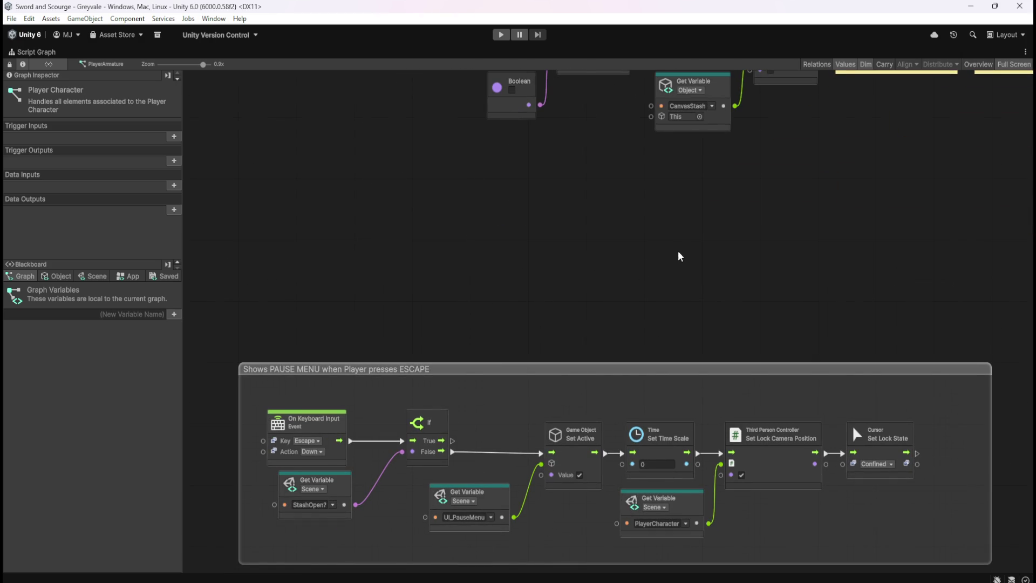
{"action": "left_click_drag", "start_coordinate": [851, 161], "coordinate": [618, 391]}
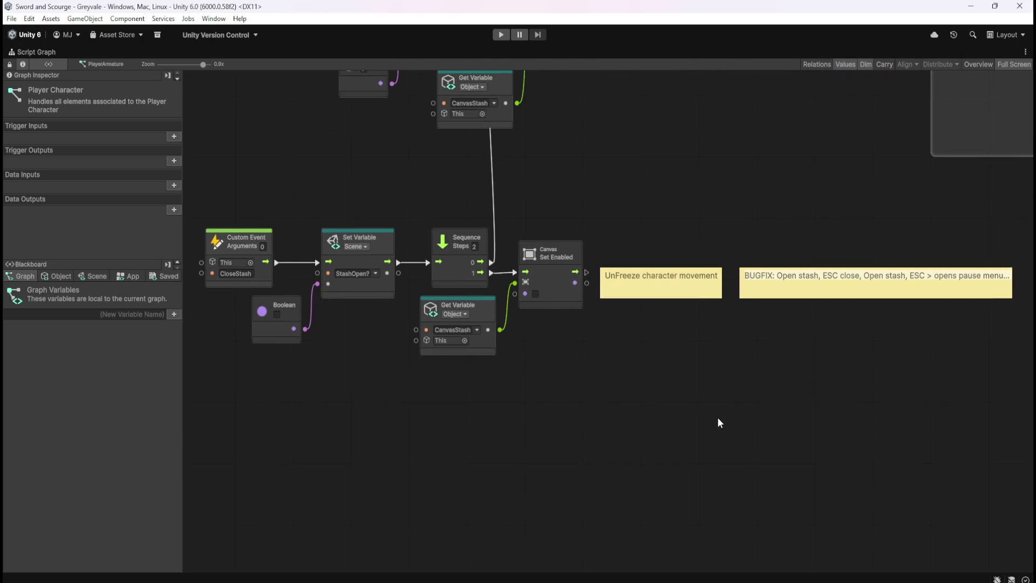
{"action": "scroll", "coordinate": [750, 442], "scroll_direction": "down", "scroll_amount": 4}
{"action": "scroll", "coordinate": [751, 324], "scroll_direction": "up", "scroll_amount": 8}
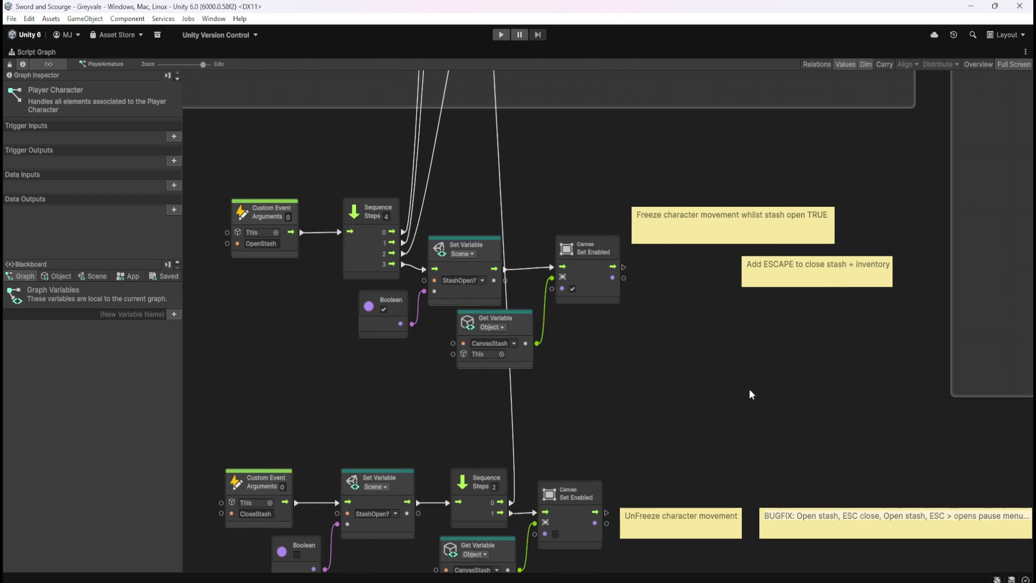
{"action": "key", "text": "shift+space"}
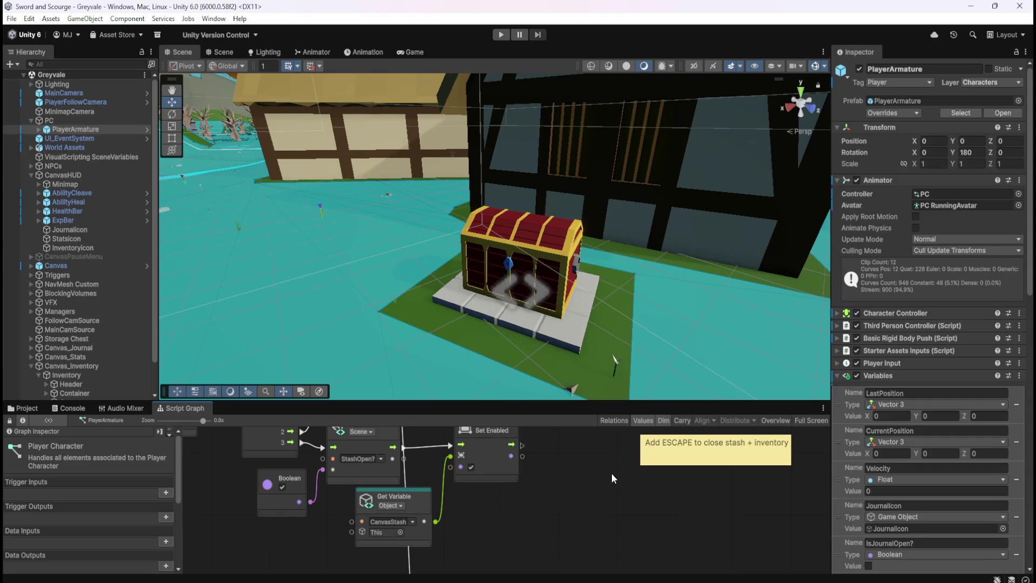
- Start a play test, run to the chest, open the stash and close it with Escape
{"action": "left_click", "coordinate": [500, 35]}
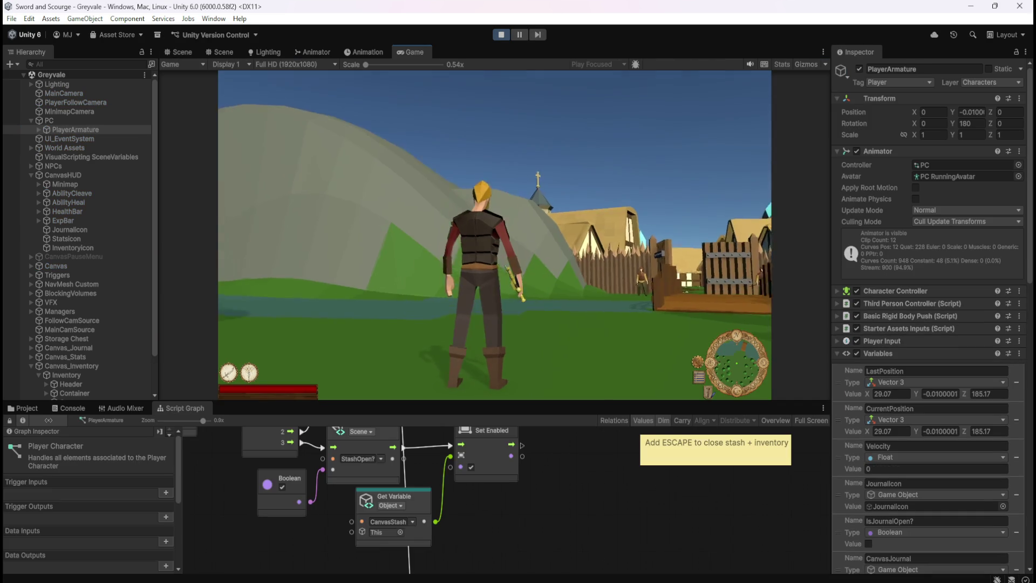
{"action": "key", "text": "w"}
{"action": "key", "text": "w"}
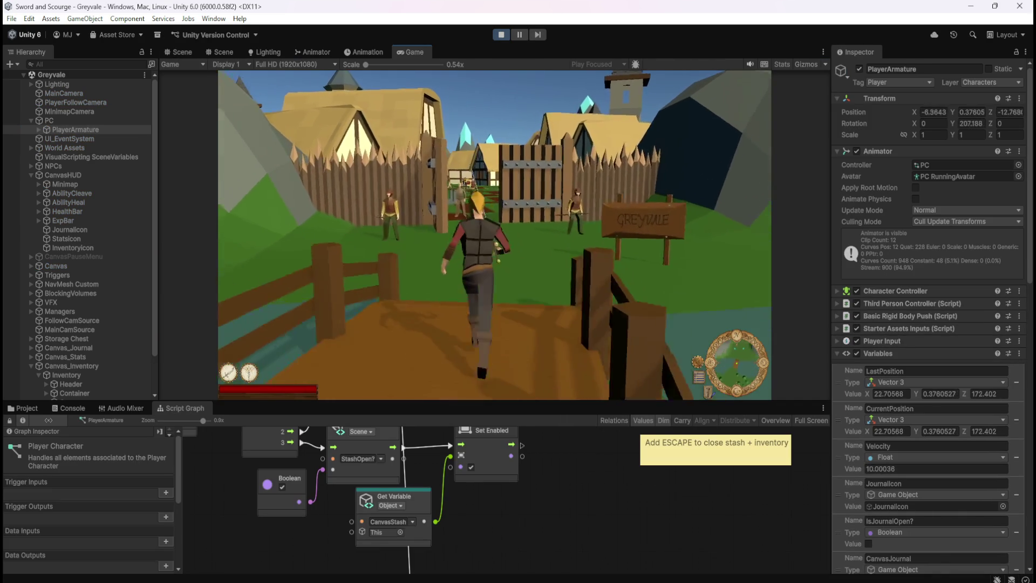
{"action": "key", "text": "w"}
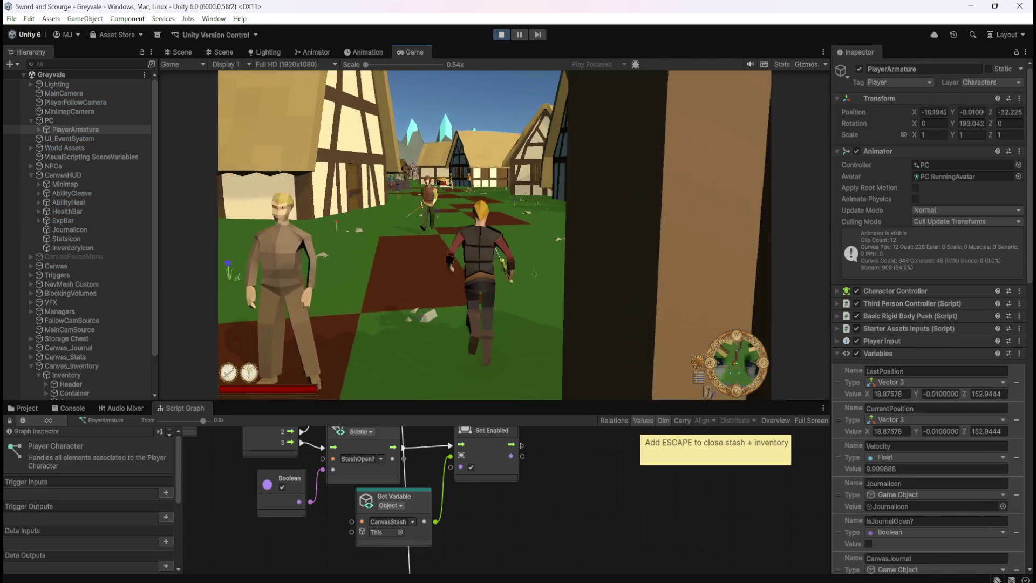
{"action": "key", "text": "w"}
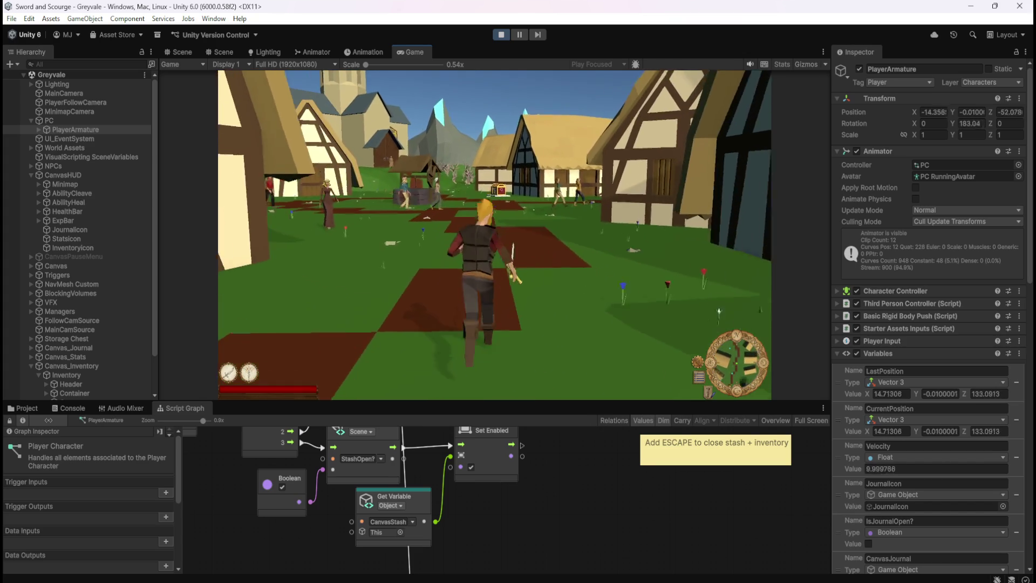
{"action": "key", "text": "w"}
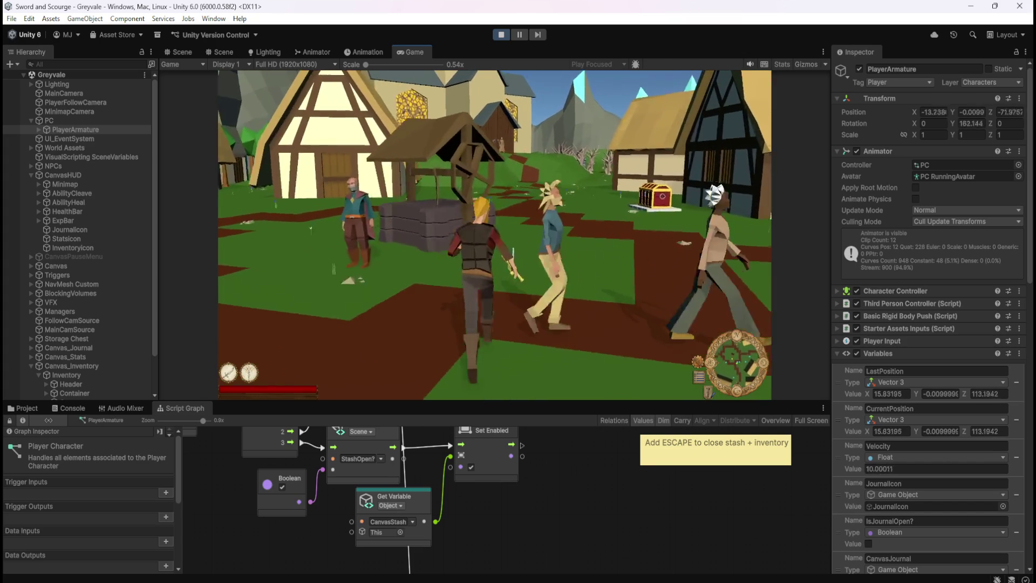
{"action": "key", "text": "w"}
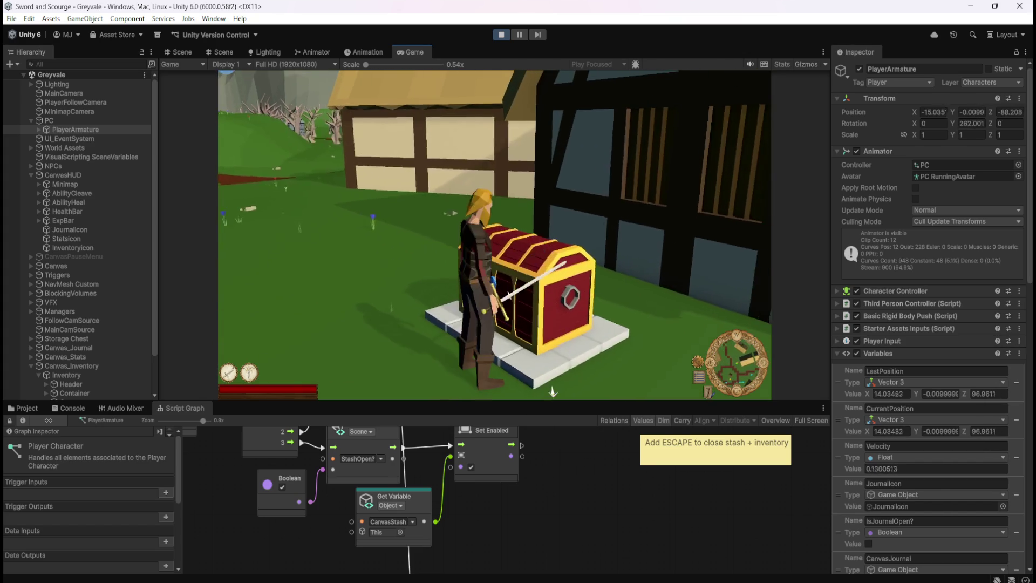
{"action": "key", "text": "e"}
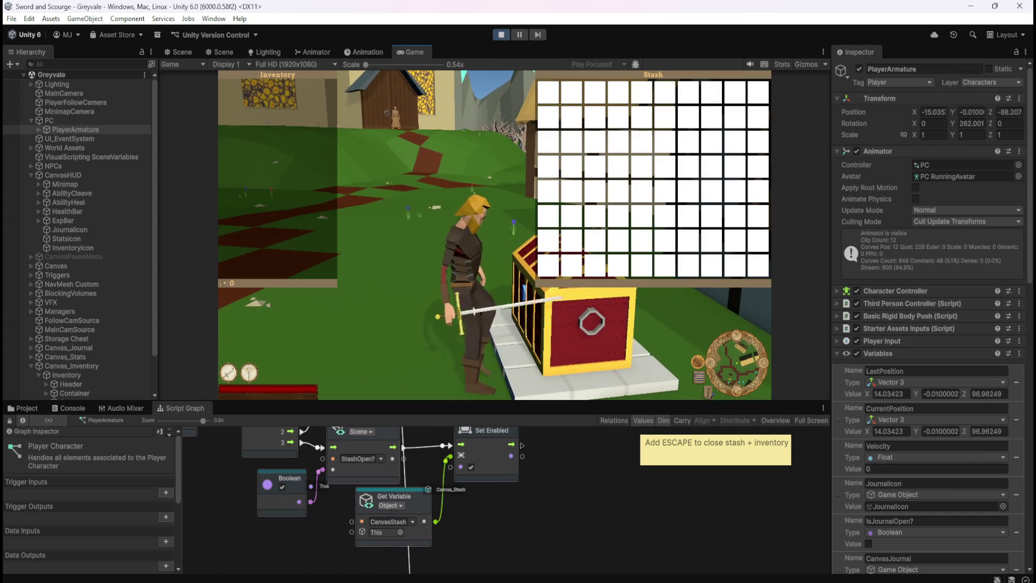
{"action": "key", "text": "Escape"}
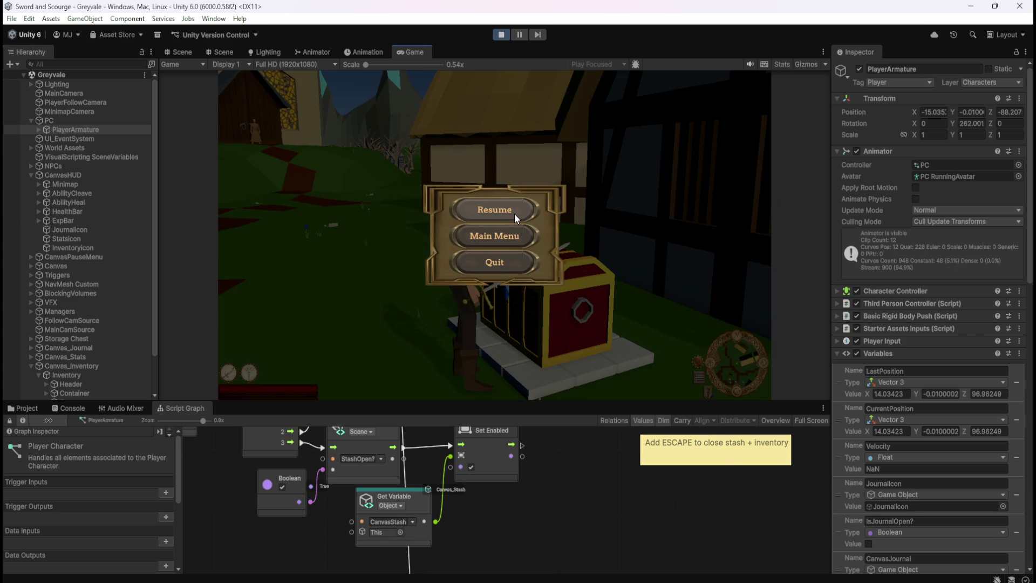
- Show the Blackboard's Scene variables and scroll down to StashOpen?
{"action": "scroll", "coordinate": [965, 373], "scroll_direction": "down", "scroll_amount": 8}
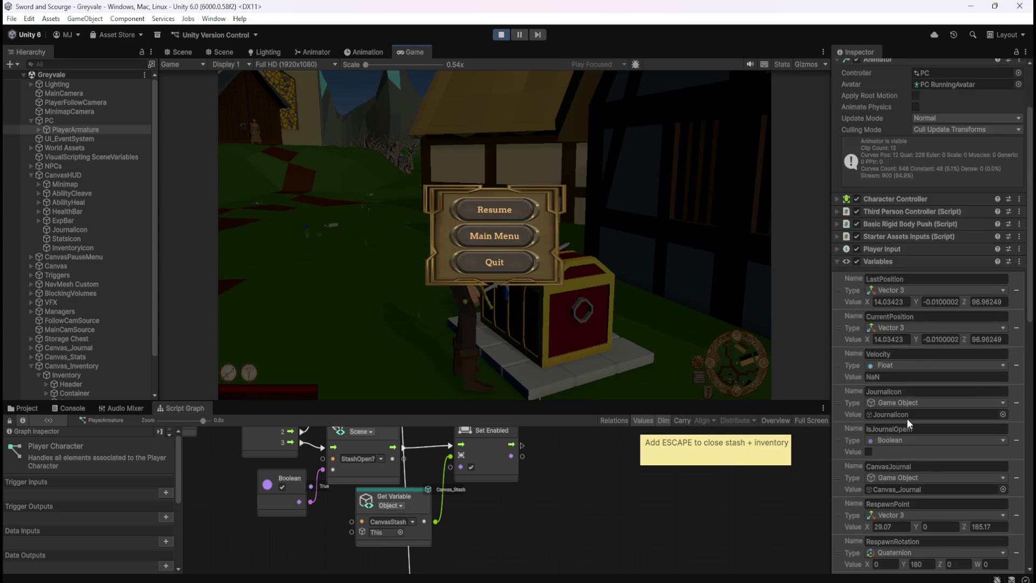
{"action": "left_click_drag", "start_coordinate": [1028, 350], "coordinate": [1028, 536]}
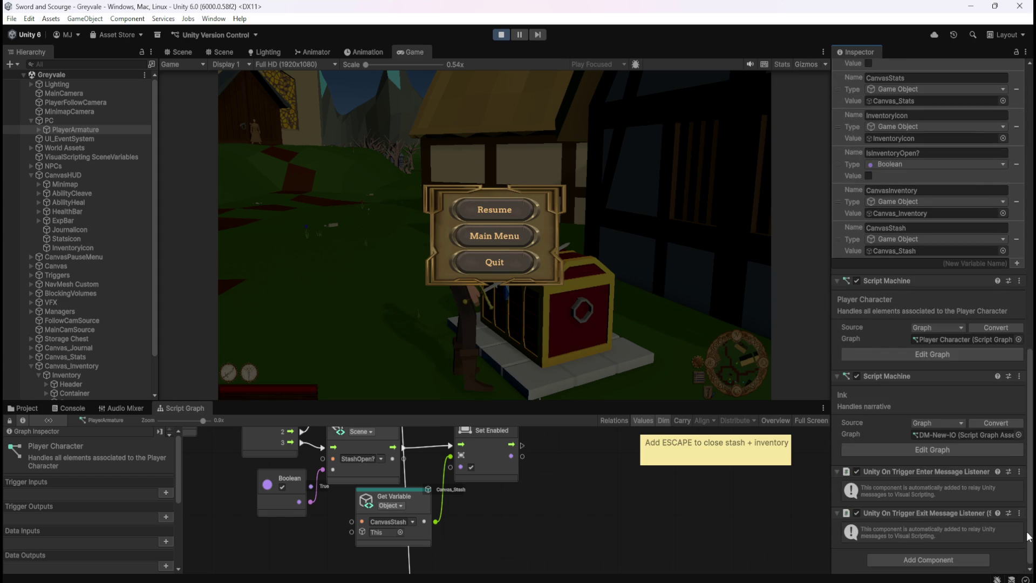
{"action": "scroll", "coordinate": [1028, 536], "scroll_direction": "up", "scroll_amount": 20}
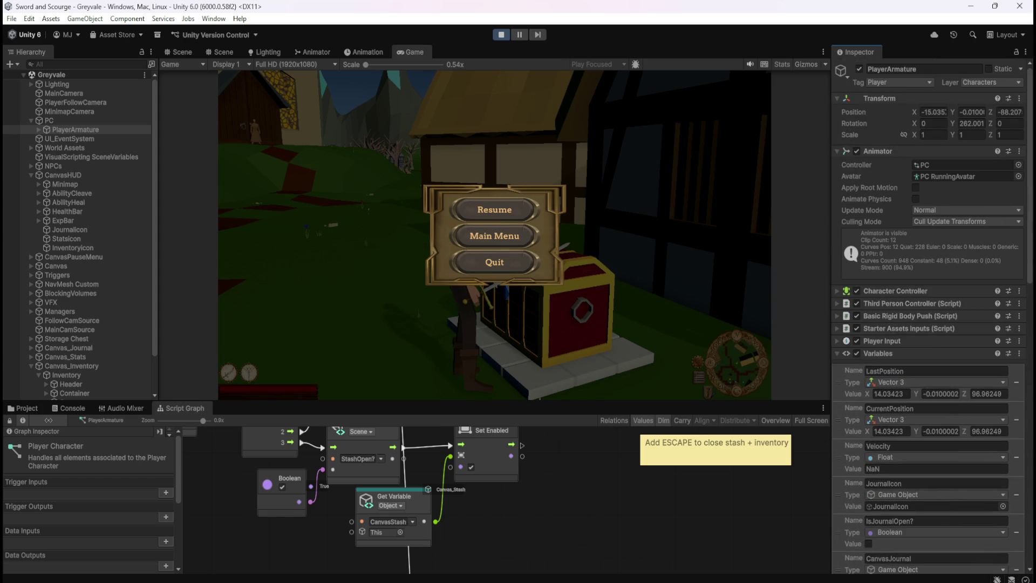
{"action": "scroll", "coordinate": [154, 499], "scroll_direction": "down", "scroll_amount": 5}
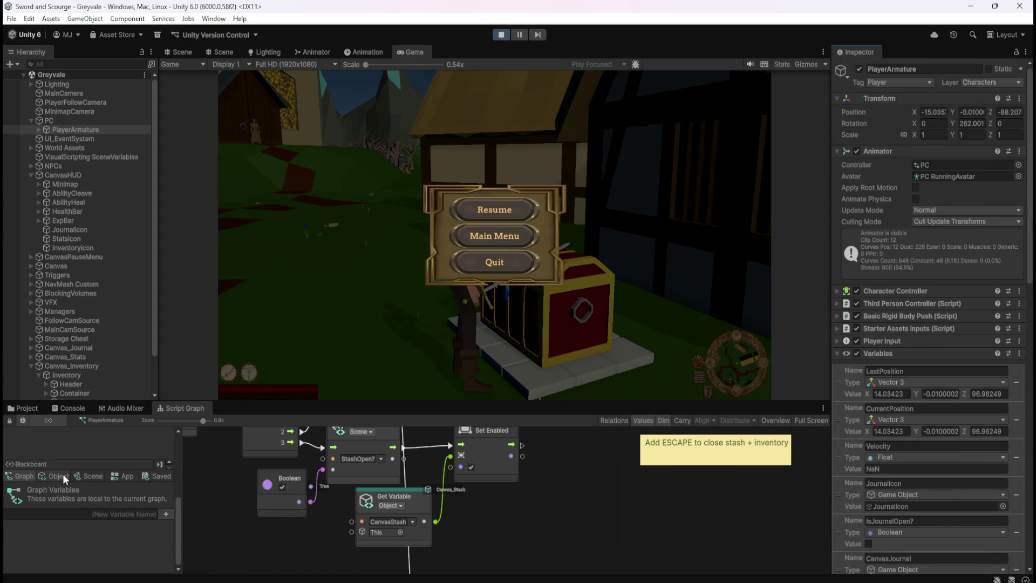
{"action": "left_click", "coordinate": [88, 475]}
{"action": "left_click_drag", "start_coordinate": [166, 483], "coordinate": [164, 572]}
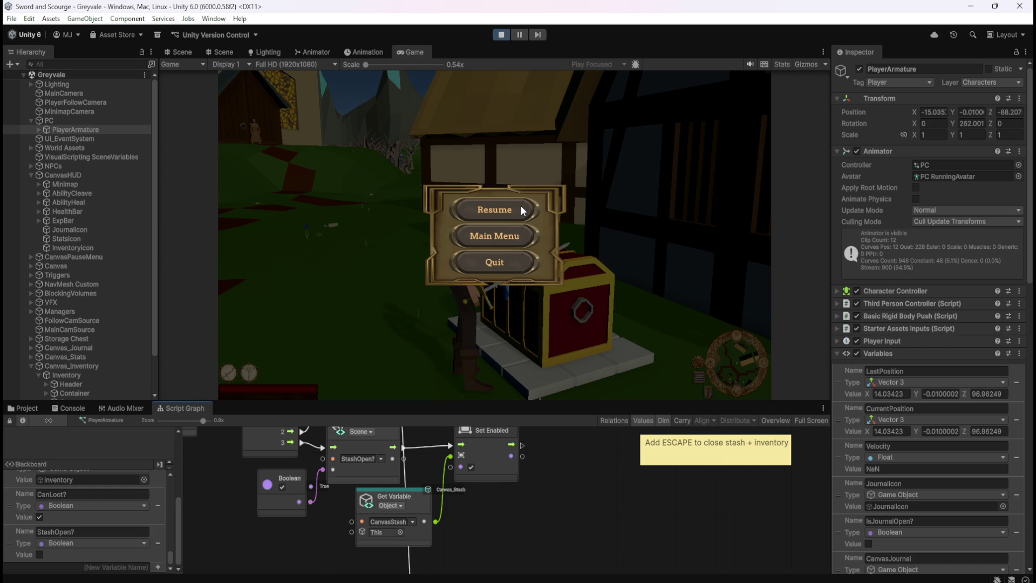
- Resume the paused game, then pause again and stop Play mode
{"action": "left_click", "coordinate": [494, 210]}
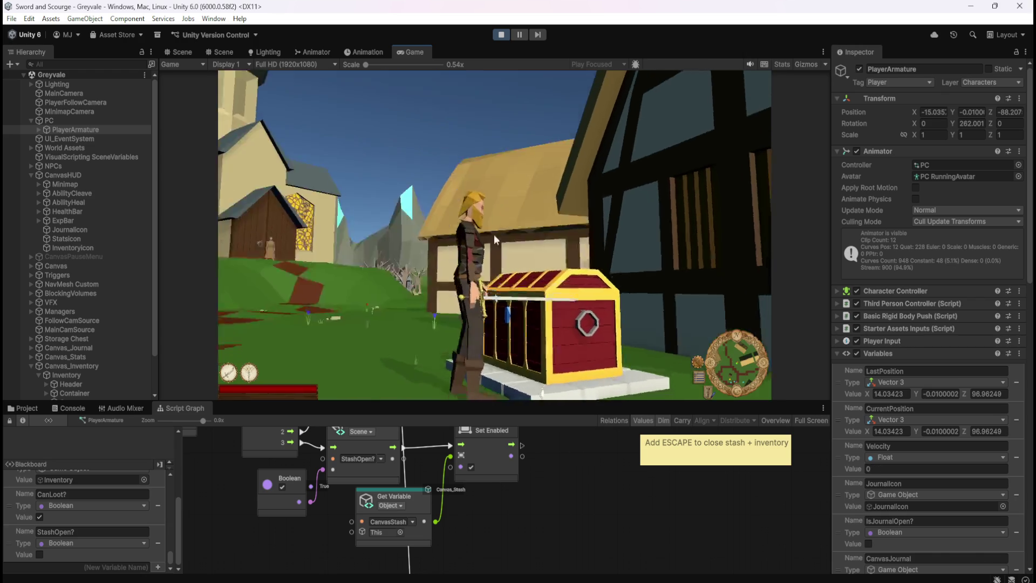
{"action": "key", "text": "Escape"}
{"action": "left_click", "coordinate": [501, 35]}
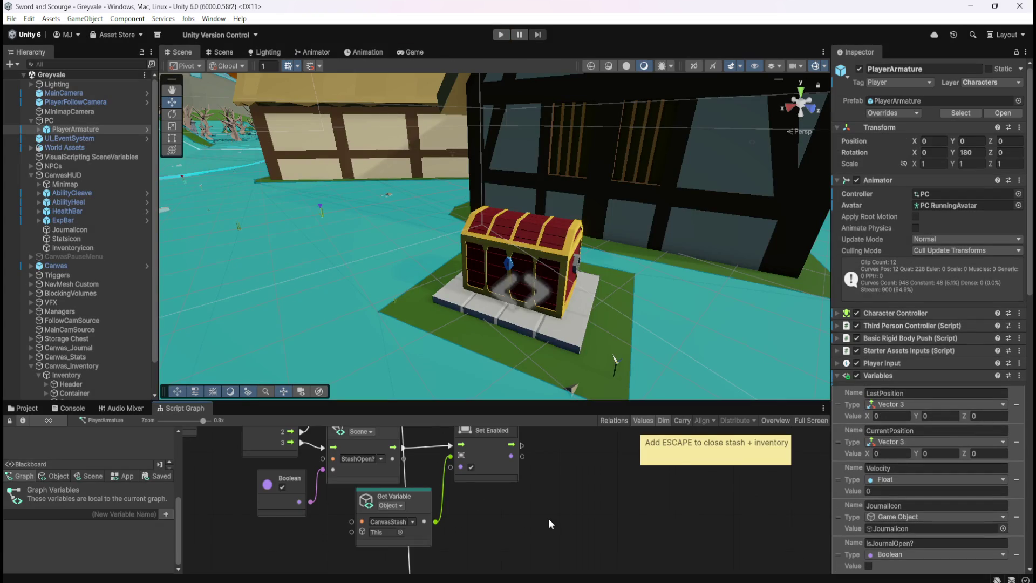
- Select Storage Chest, maximize its Script Graph, and drag the green 'Opens the Stash' group wider
{"action": "scroll", "coordinate": [86, 316], "scroll_direction": "down", "scroll_amount": 3}
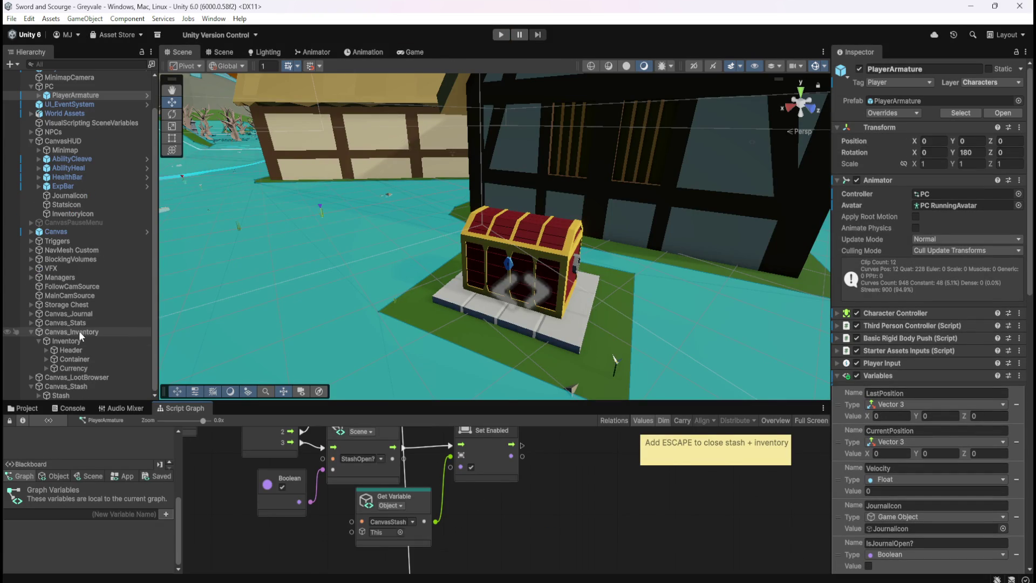
{"action": "left_click", "coordinate": [66, 304]}
{"action": "key", "text": "shift+space"}
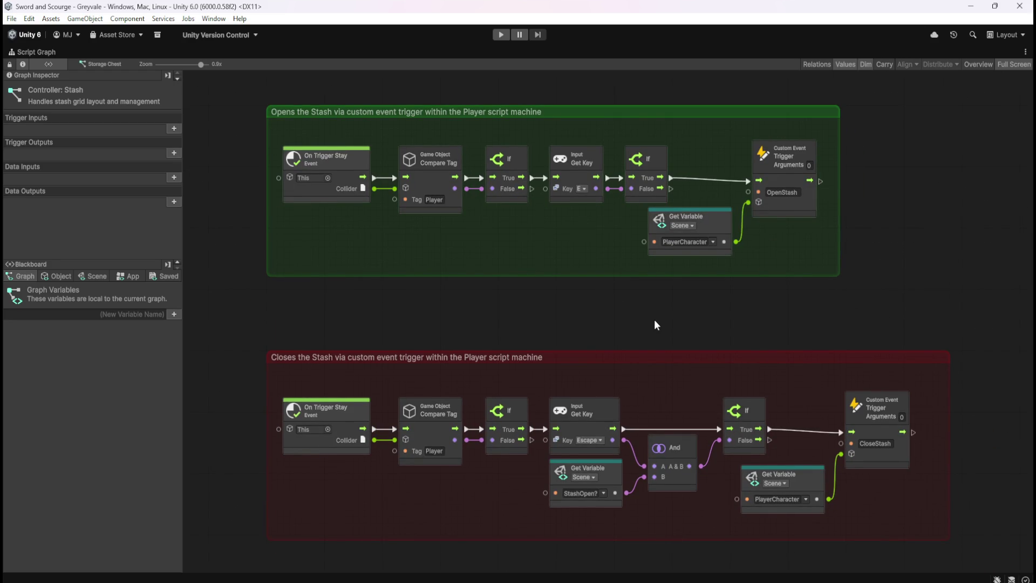
{"action": "left_click_drag", "start_coordinate": [655, 320], "coordinate": [662, 375]}
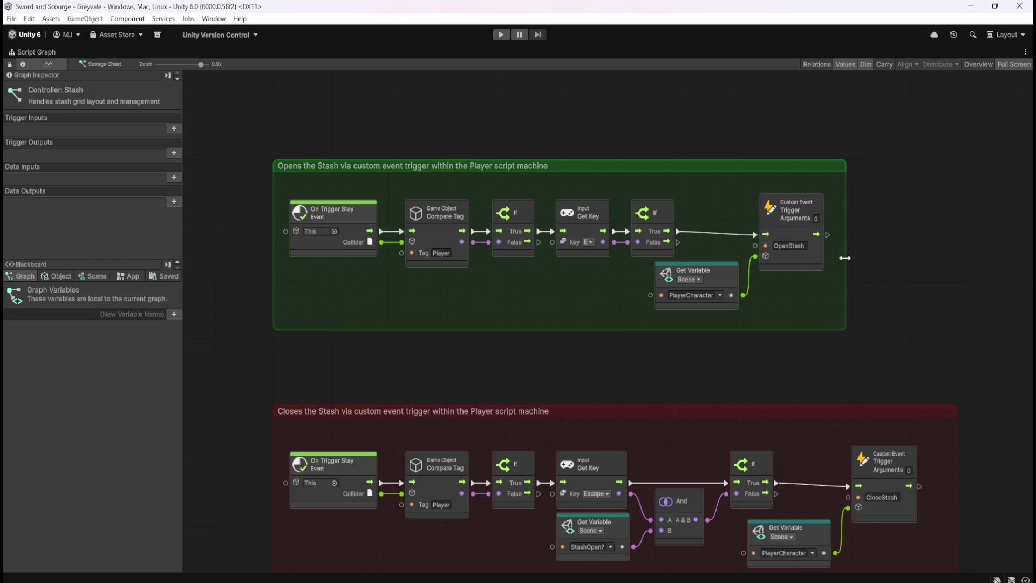
{"action": "left_click_drag", "start_coordinate": [845, 258], "coordinate": [967, 259]}
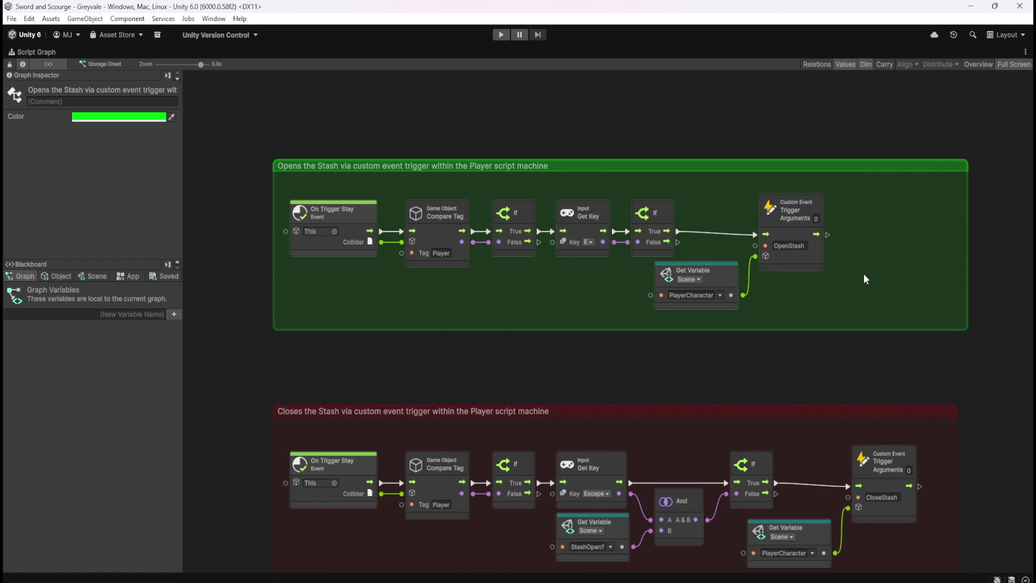
{"action": "mouse_move", "coordinate": [850, 306]}
{"action": "left_mouse_down"}
{"action": "mouse_move", "coordinate": [736, 309]}
{"action": "mouse_move", "coordinate": [843, 318]}
{"action": "left_mouse_up"}
- Create a sticky note titled 'SET StashOpen BOOLEAN TRUE here before event trigger'
{"action": "right_click", "coordinate": [659, 169]}
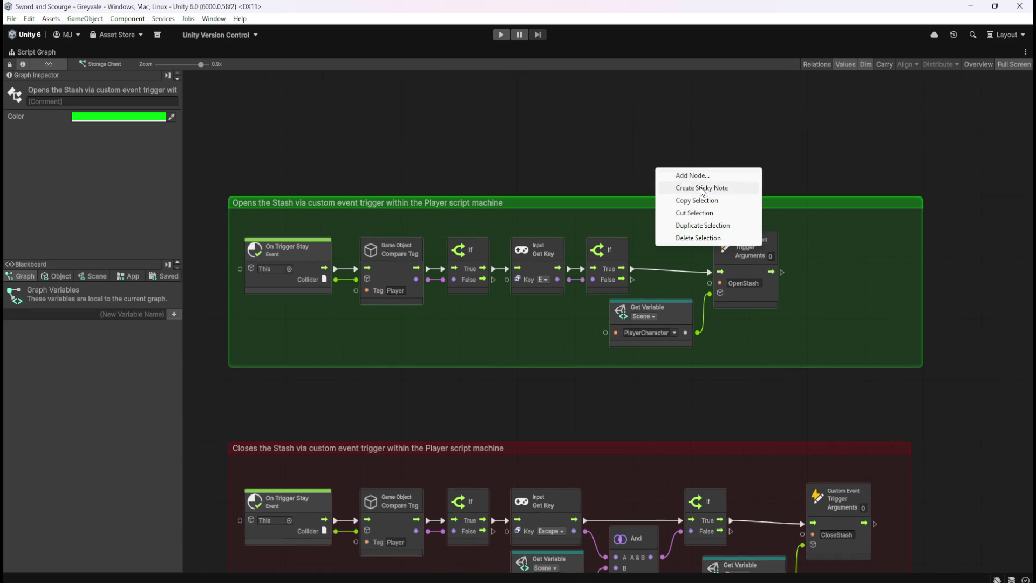
{"action": "left_click", "coordinate": [701, 189]}
{"action": "left_click_drag", "start_coordinate": [691, 180], "coordinate": [674, 146]}
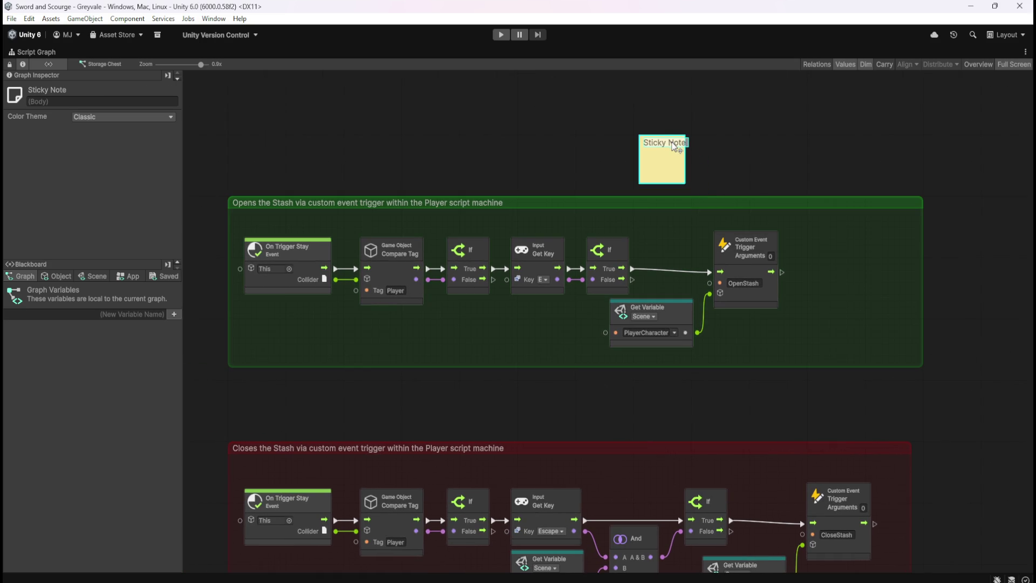
{"action": "double_click", "coordinate": [675, 143]}
{"action": "type", "text": "SET"}
{"action": "type", "text": " StashOpen"}
{"action": "type", "text": " BOO"}
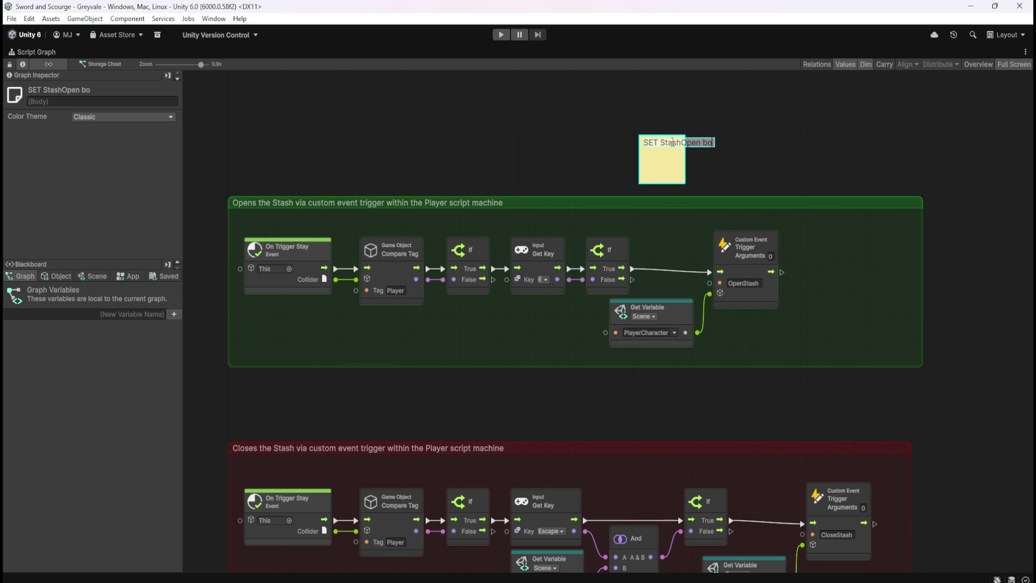
{"action": "type", "text": "LEAN"}
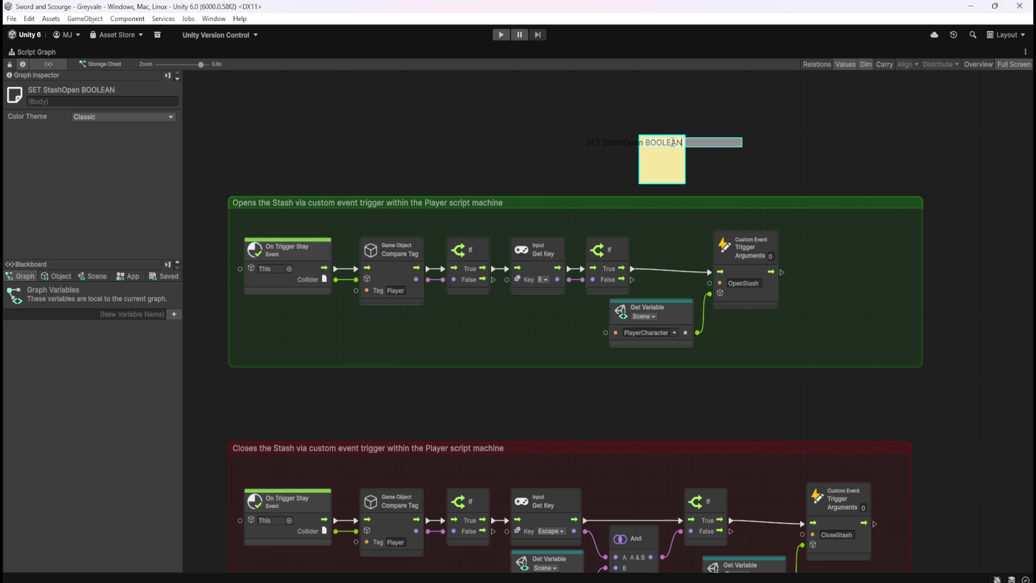
{"action": "type", "text": " true"}
{"action": "key", "text": "BackSpace"}
{"action": "key", "text": "BackSpace"}
{"action": "key", "text": "BackSpace"}
{"action": "key", "text": "BackSpace"}
{"action": "type", "text": "TRUE here"}
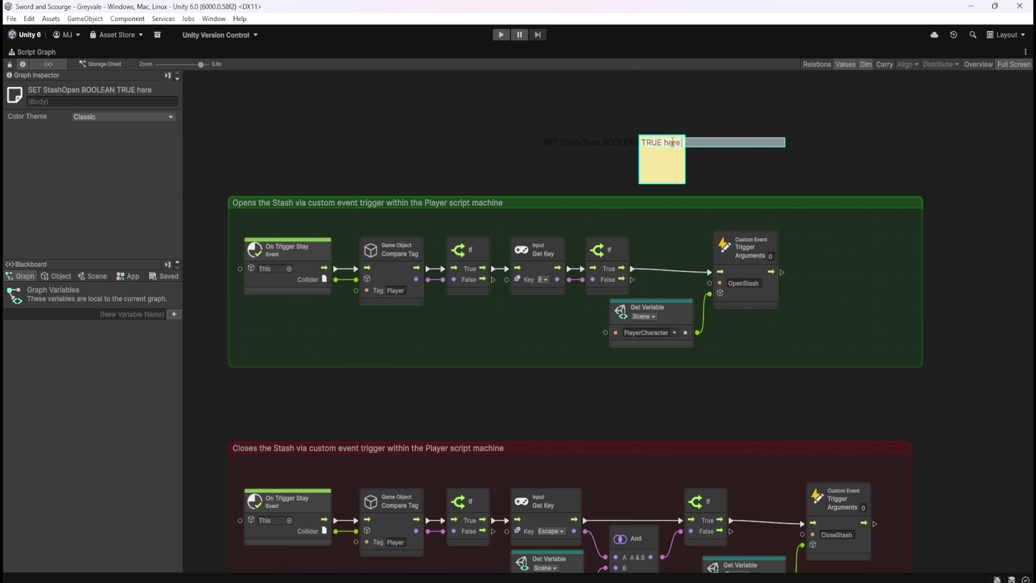
{"action": "type", "text": " before "}
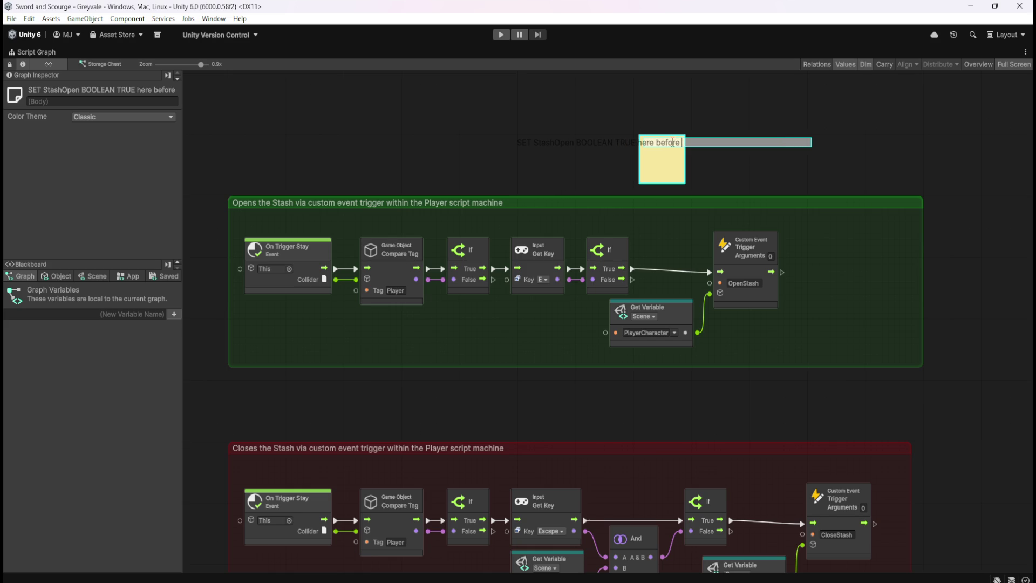
{"action": "type", "text": "event trigger"}
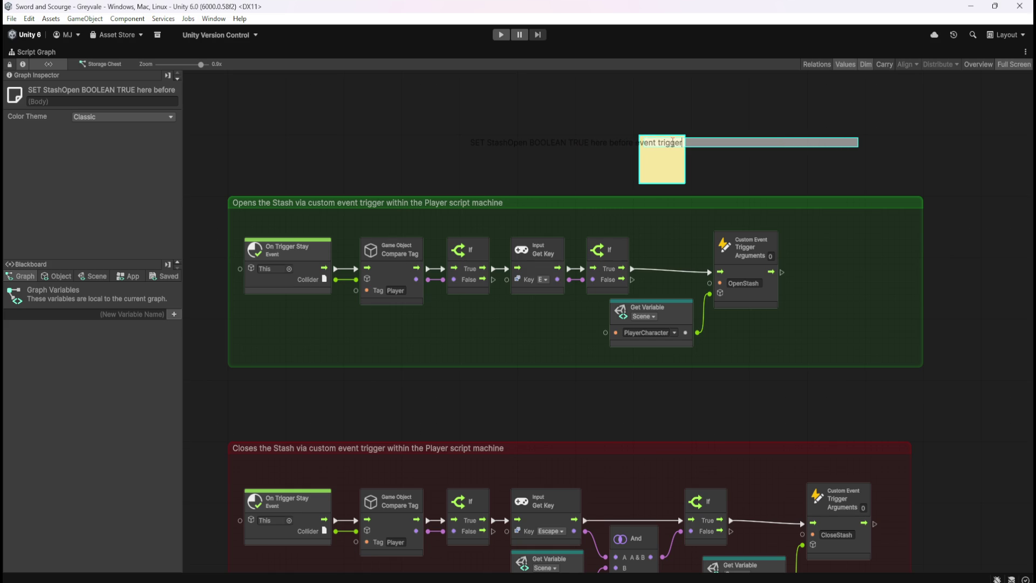
- Widen the note to fit its text and place it just above the green group
{"action": "left_click", "coordinate": [707, 170]}
{"action": "mouse_move", "coordinate": [685, 159]}
{"action": "left_mouse_down"}
{"action": "mouse_move", "coordinate": [874, 160]}
{"action": "mouse_move", "coordinate": [828, 165]}
{"action": "left_mouse_up"}
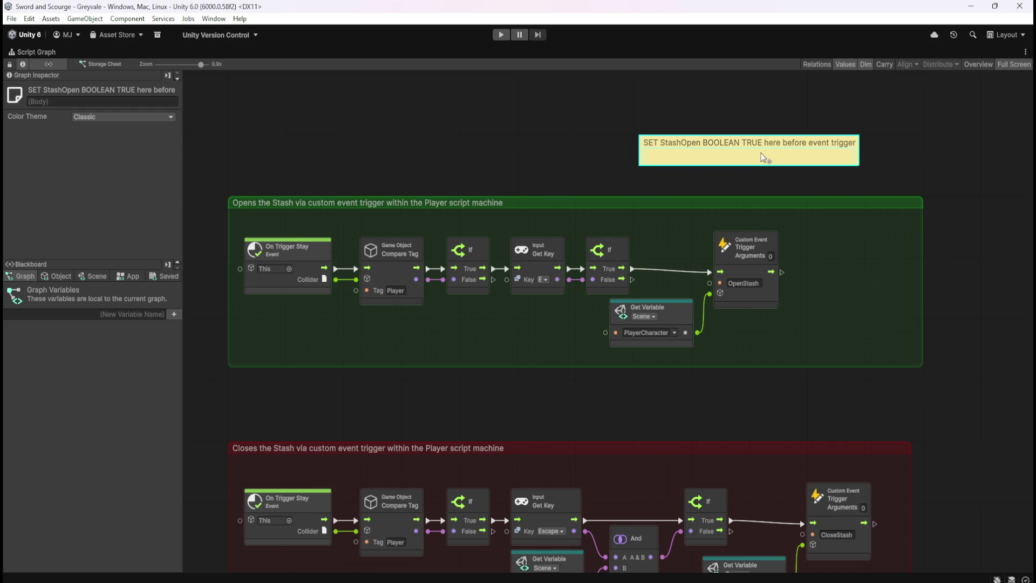
{"action": "left_click_drag", "start_coordinate": [764, 157], "coordinate": [681, 176]}
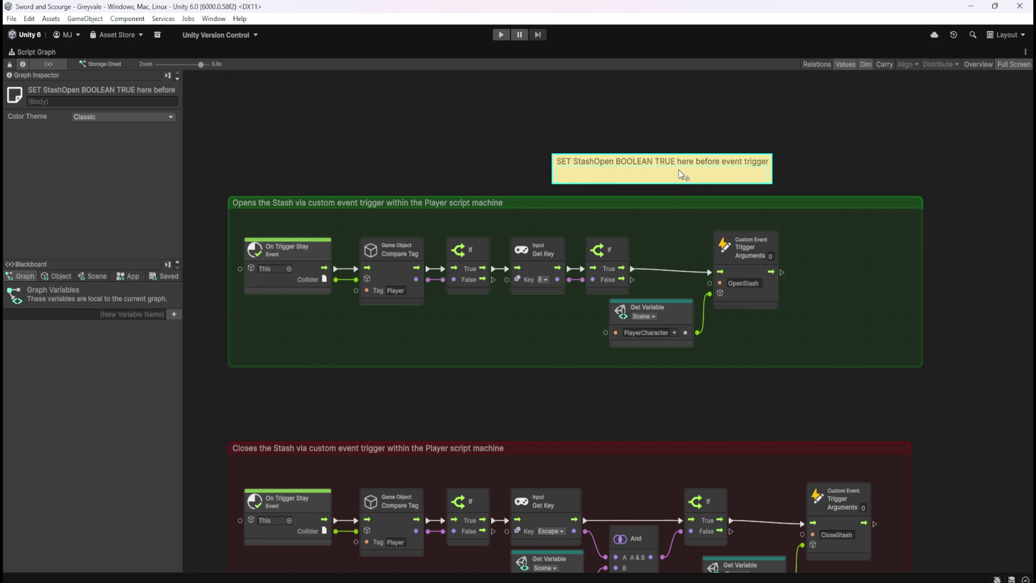
{"action": "left_click", "coordinate": [737, 114]}
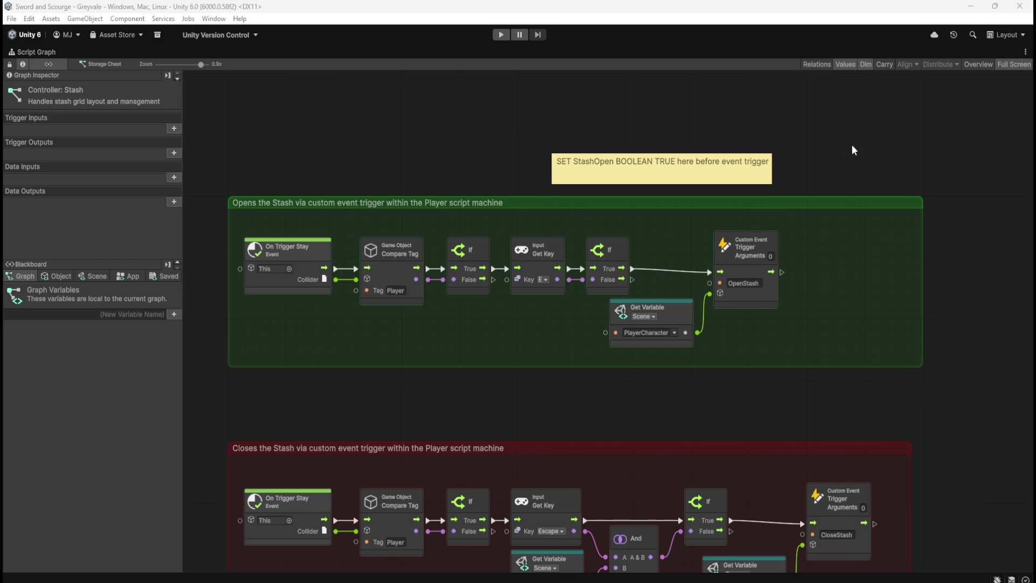
- Toggle the Script Graph out of full-size view with Shift+Space and scroll the Hierarchy to the top
{"action": "key", "text": "shift+space"}
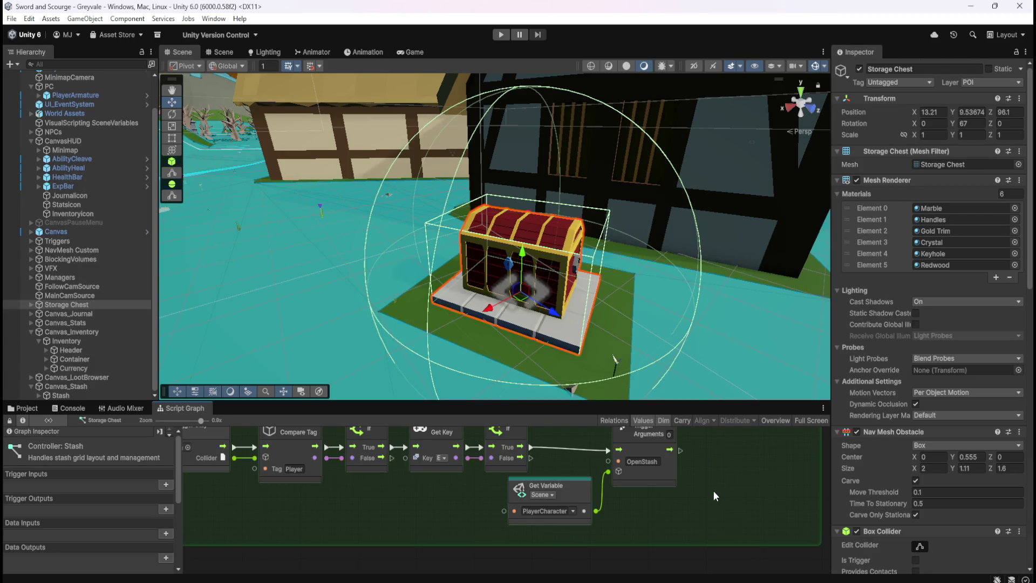
{"action": "key", "text": "shift+space"}
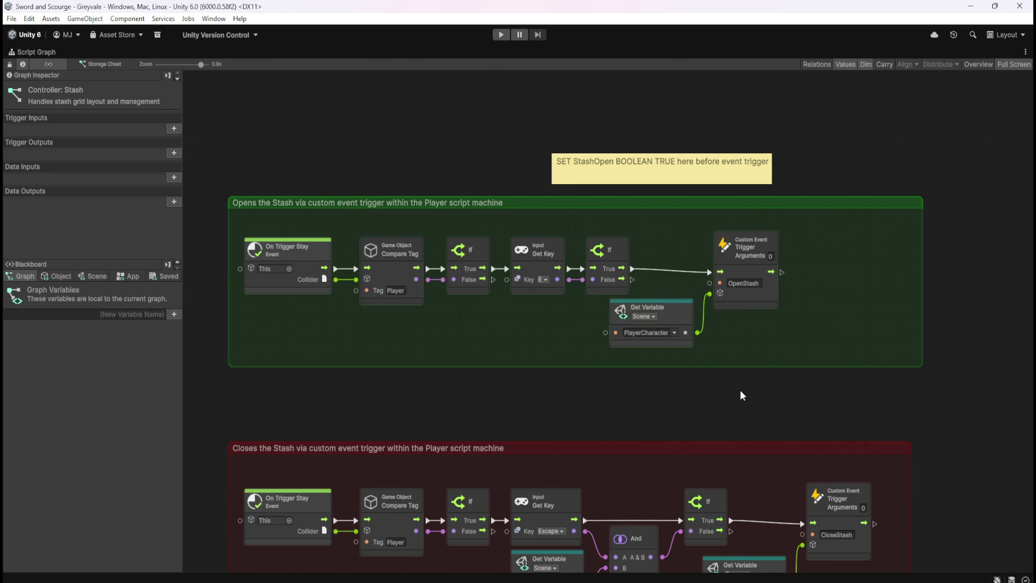
{"action": "key", "text": "shift+space"}
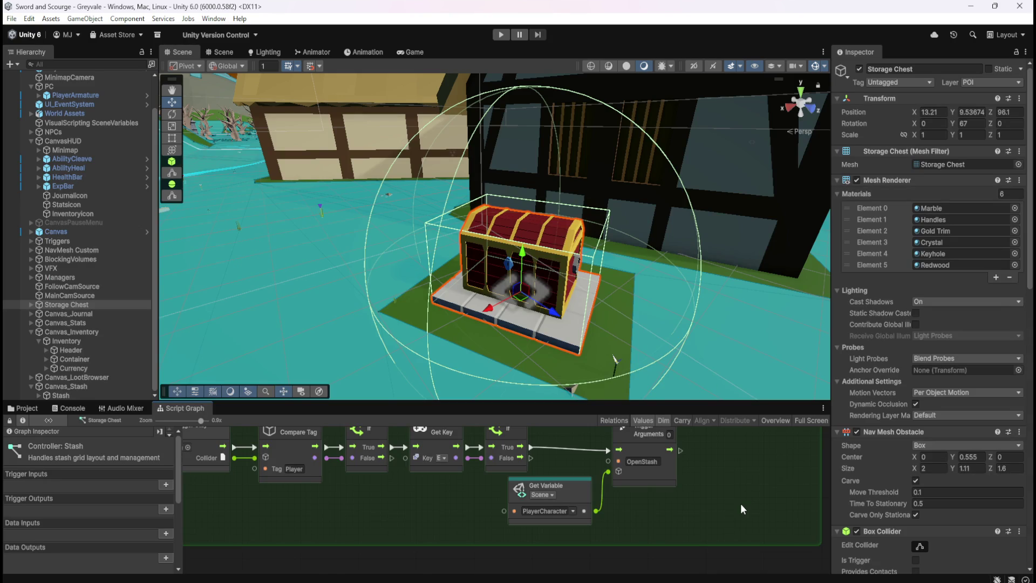
{"action": "key", "text": "shift+space"}
{"action": "key", "text": "shift+space"}
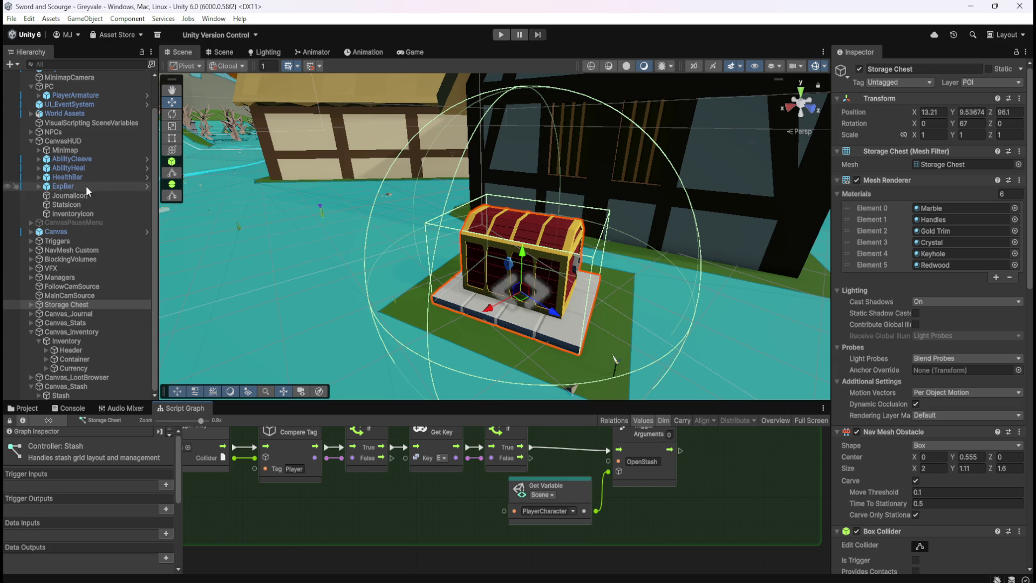
{"action": "scroll", "coordinate": [97, 189], "scroll_direction": "up", "scroll_amount": 3}
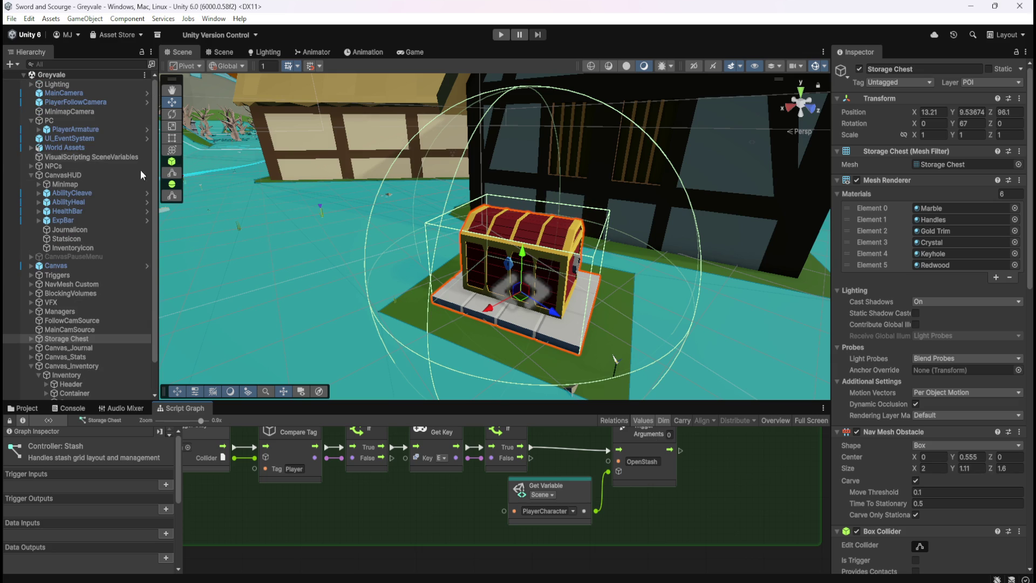
- Select PlayerArmature, review its components in the Inspector, and frame it in the Scene view
{"action": "left_click", "coordinate": [79, 128]}
{"action": "scroll", "coordinate": [874, 461], "scroll_direction": "down", "scroll_amount": 2}
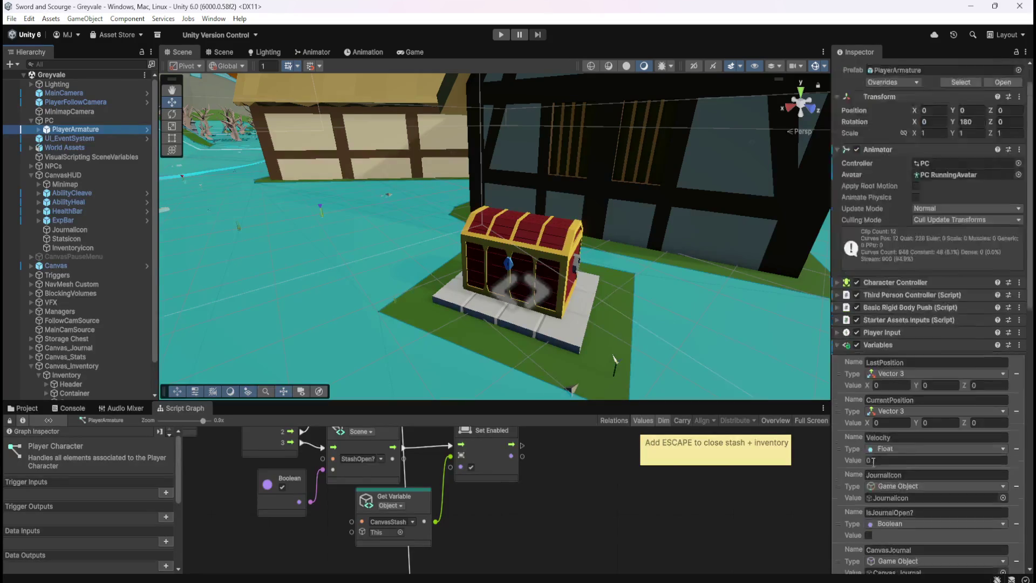
{"action": "scroll", "coordinate": [874, 461], "scroll_direction": "down", "scroll_amount": 10}
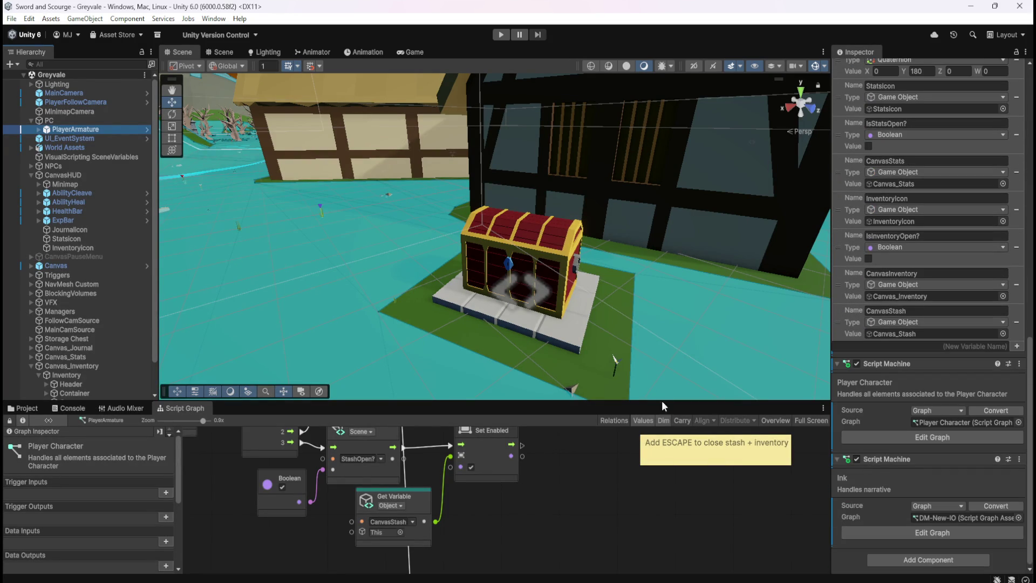
{"action": "left_click", "coordinate": [70, 129]}
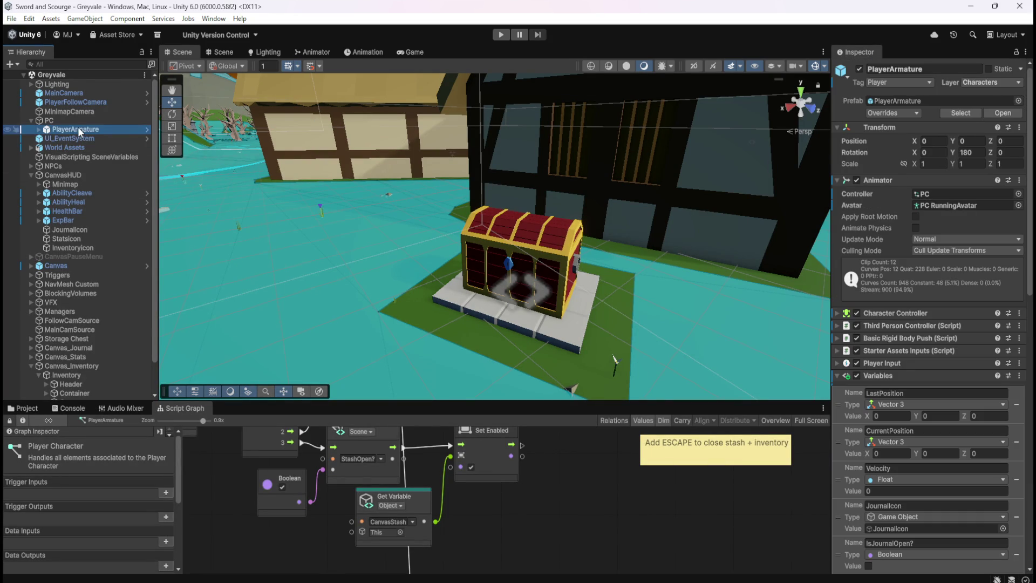
{"action": "scroll", "coordinate": [875, 424], "scroll_direction": "down", "scroll_amount": 10}
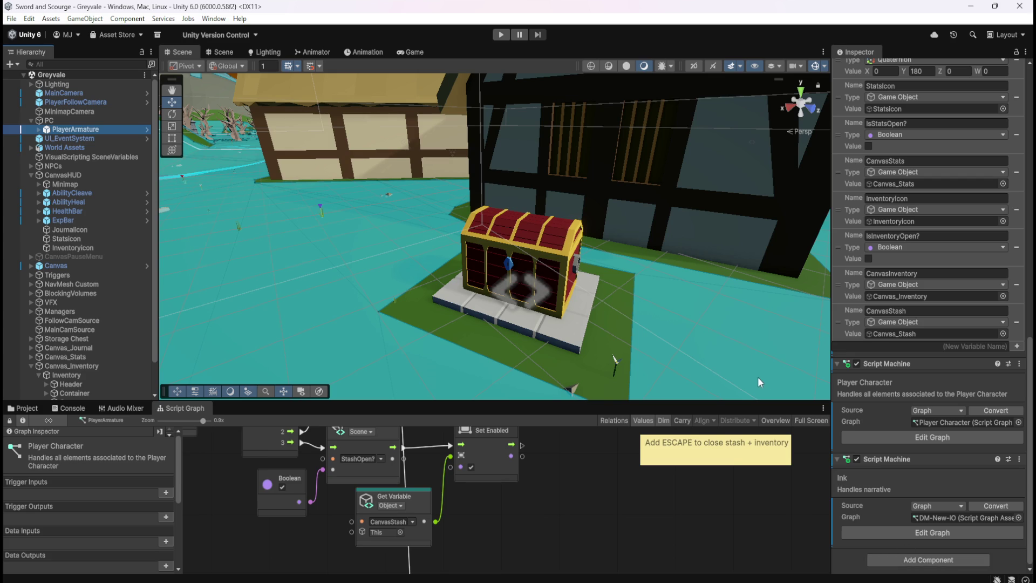
{"action": "scroll", "coordinate": [756, 379], "scroll_direction": "down", "scroll_amount": 1}
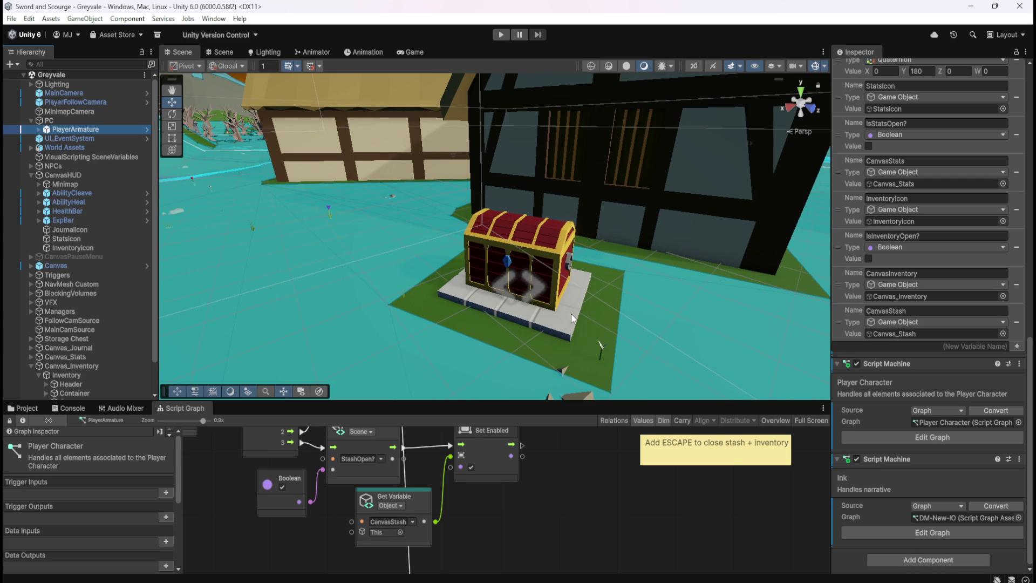
{"action": "key", "text": "f"}
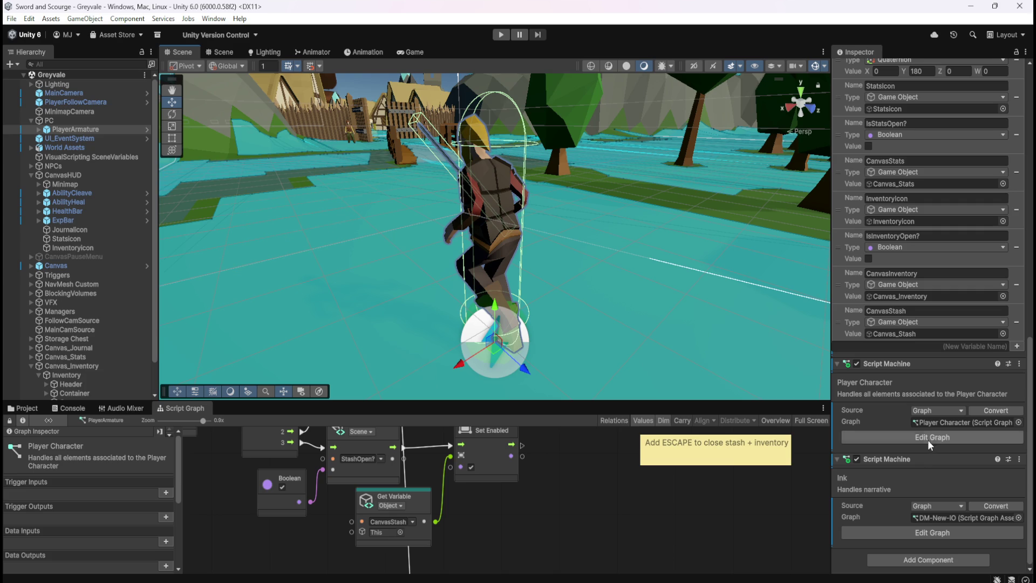
- Add a Nav Mesh Agent component to the player via Add Component
{"action": "left_click", "coordinate": [898, 561]}
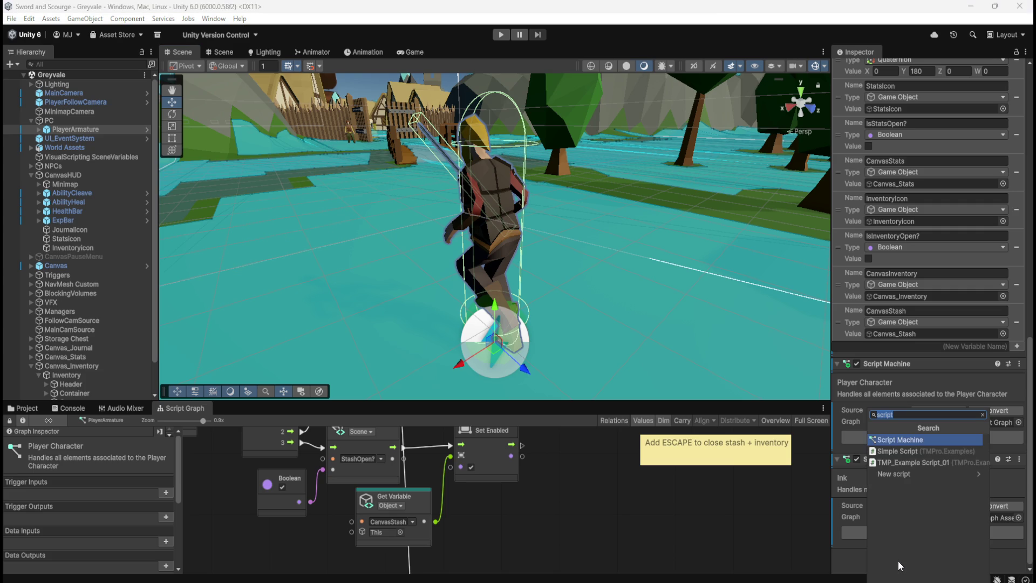
{"action": "type", "text": "nav"}
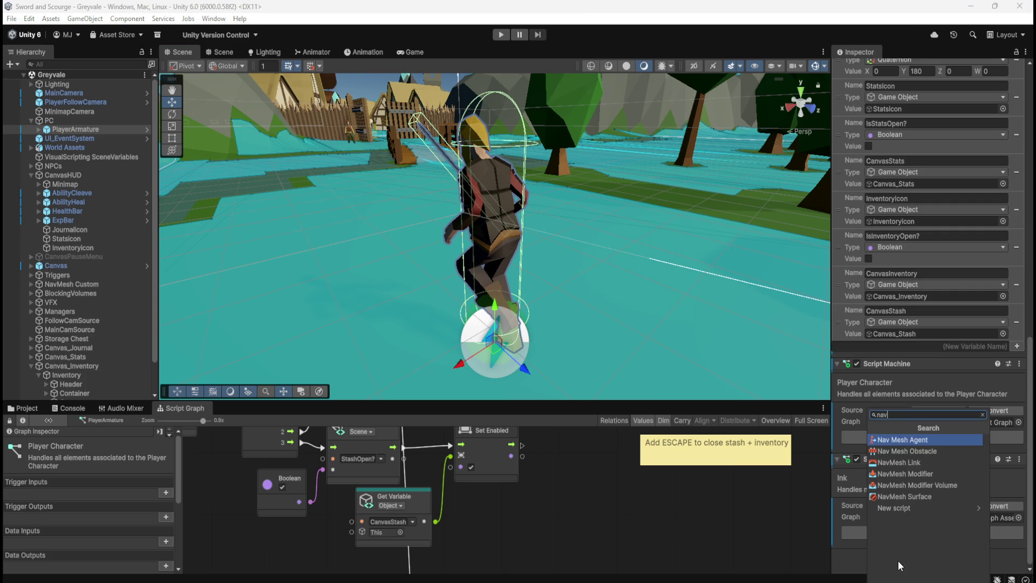
{"action": "key", "text": "Return"}
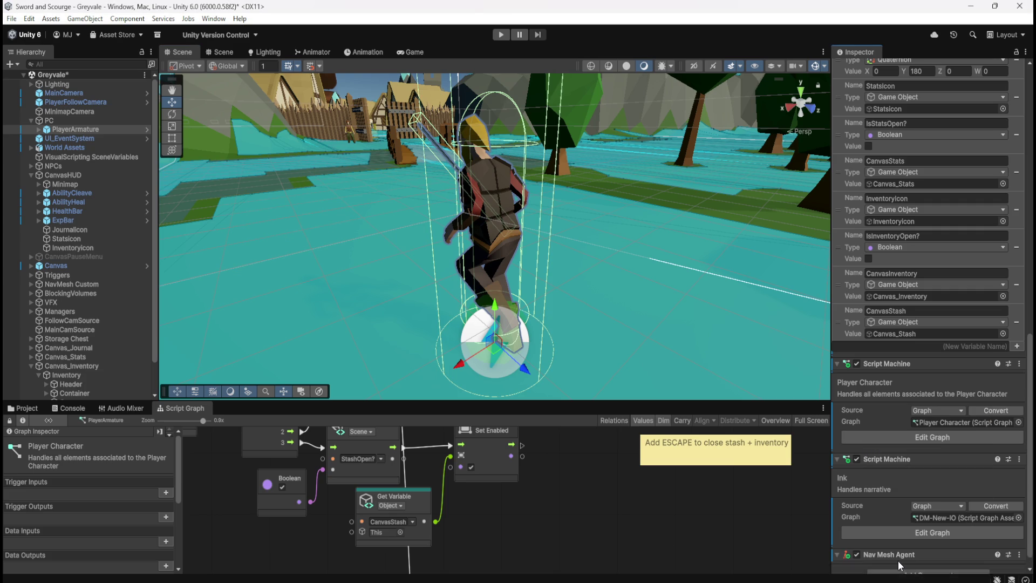
{"action": "scroll", "coordinate": [906, 501], "scroll_direction": "down", "scroll_amount": 10}
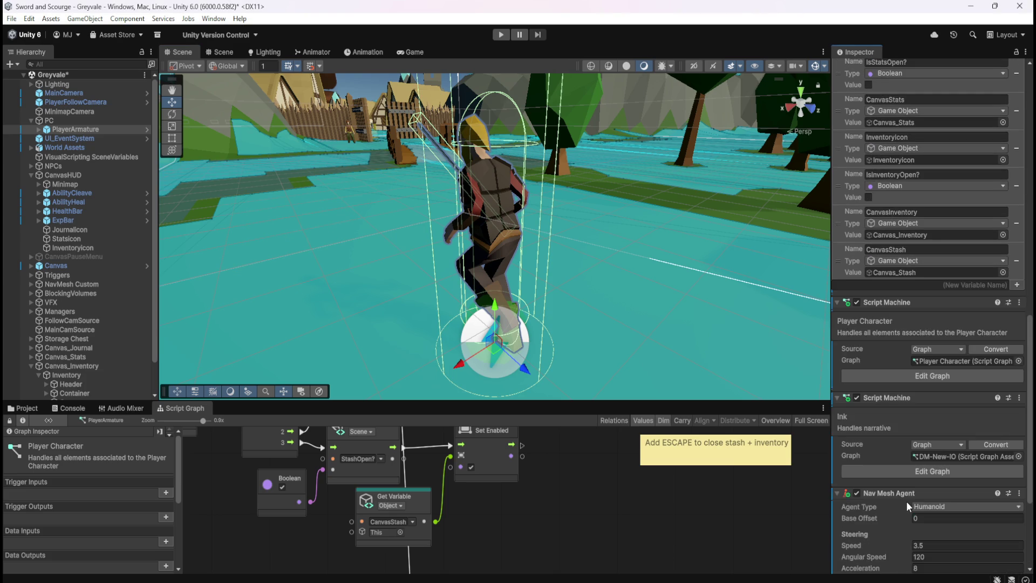
{"action": "scroll", "coordinate": [902, 519], "scroll_direction": "down", "scroll_amount": 1}
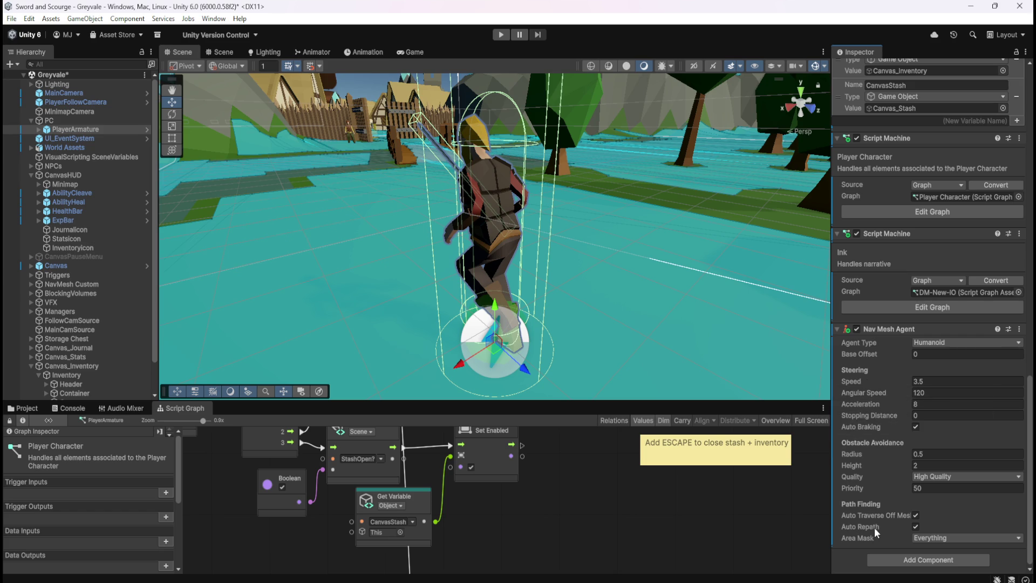
- Check the Humanoid agent settings, keep High Quality avoidance, set Priority to 0, and start Play
{"action": "left_click", "coordinate": [947, 343]}
{"action": "left_click", "coordinate": [981, 373]}
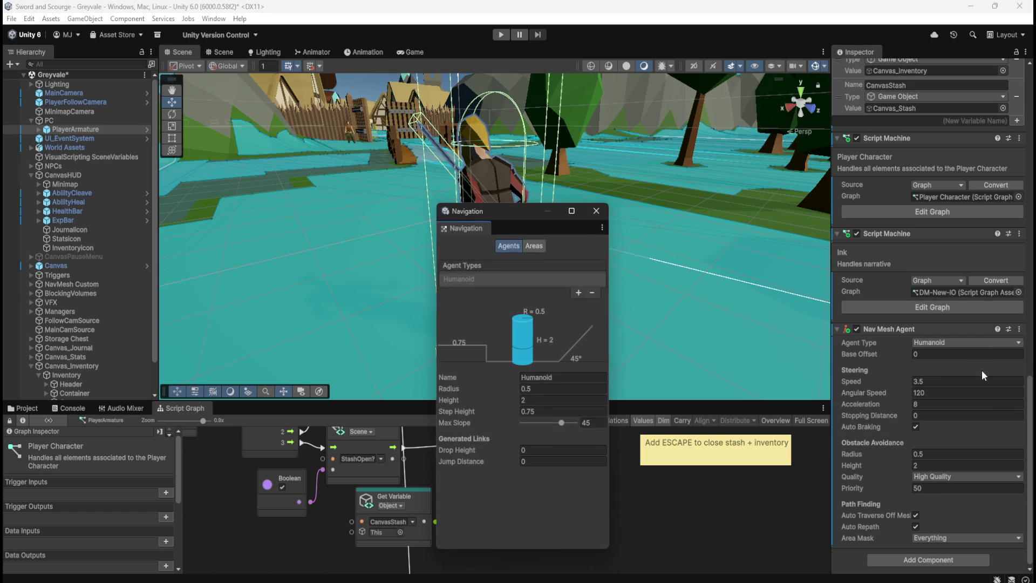
{"action": "left_click", "coordinate": [597, 212]}
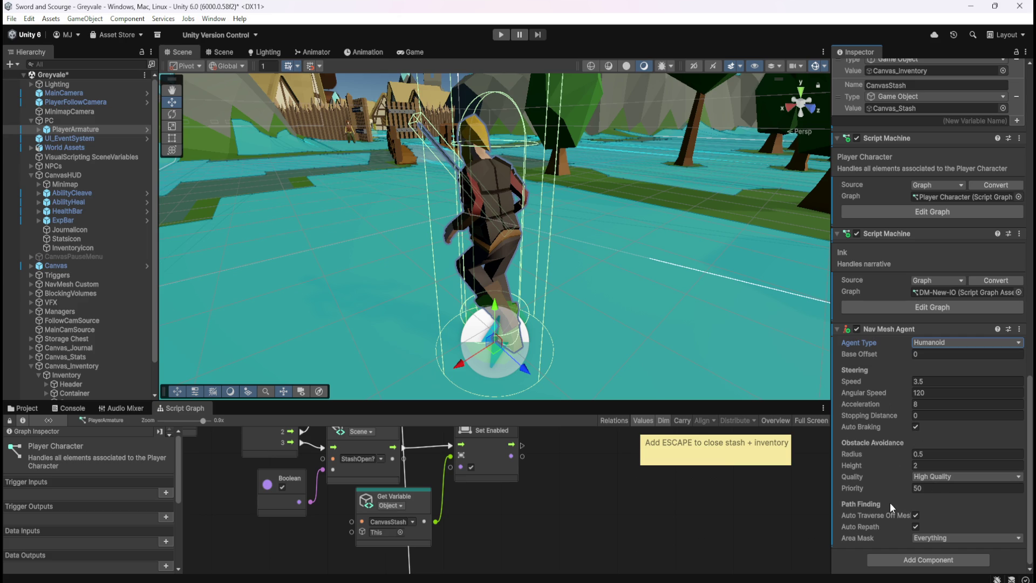
{"action": "left_click", "coordinate": [945, 477]}
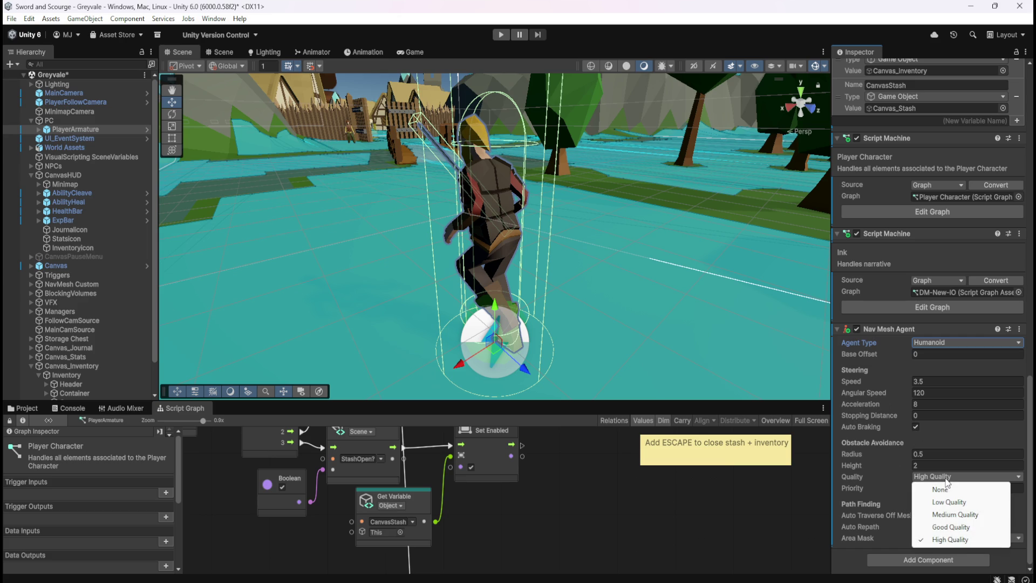
{"action": "left_click", "coordinate": [883, 481]}
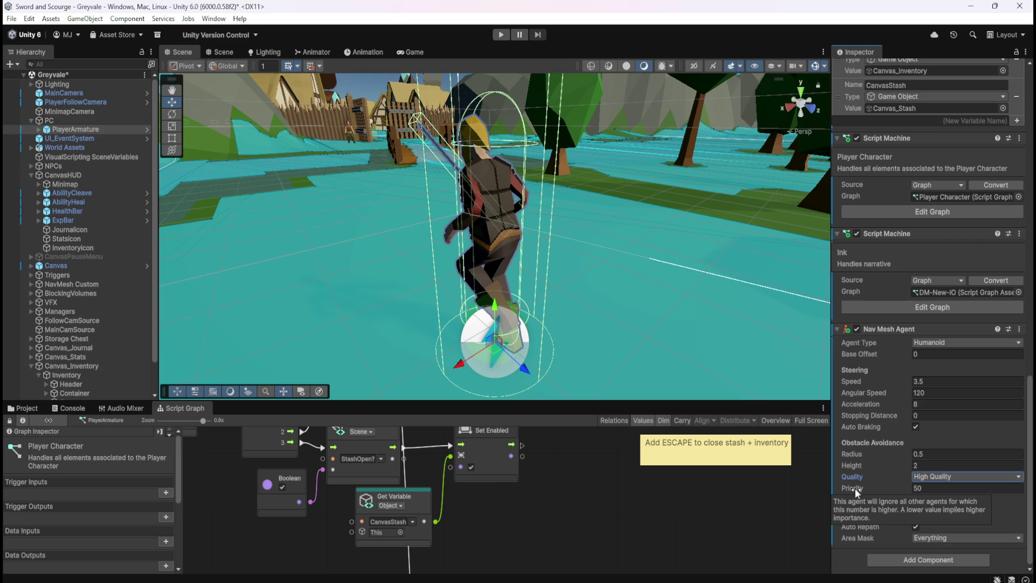
{"action": "left_click_drag", "start_coordinate": [859, 486], "coordinate": [769, 484]}
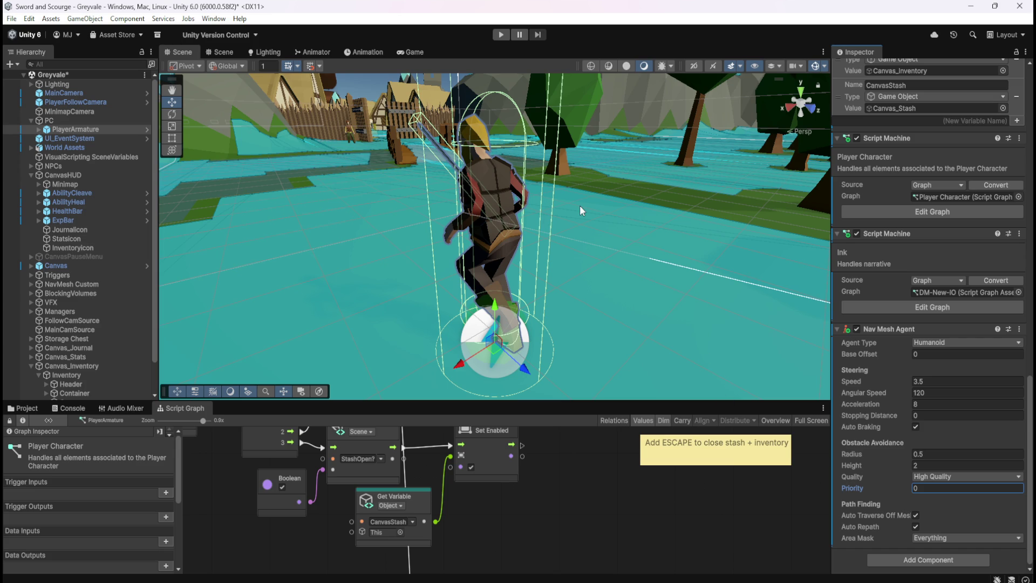
{"action": "left_click", "coordinate": [499, 35]}
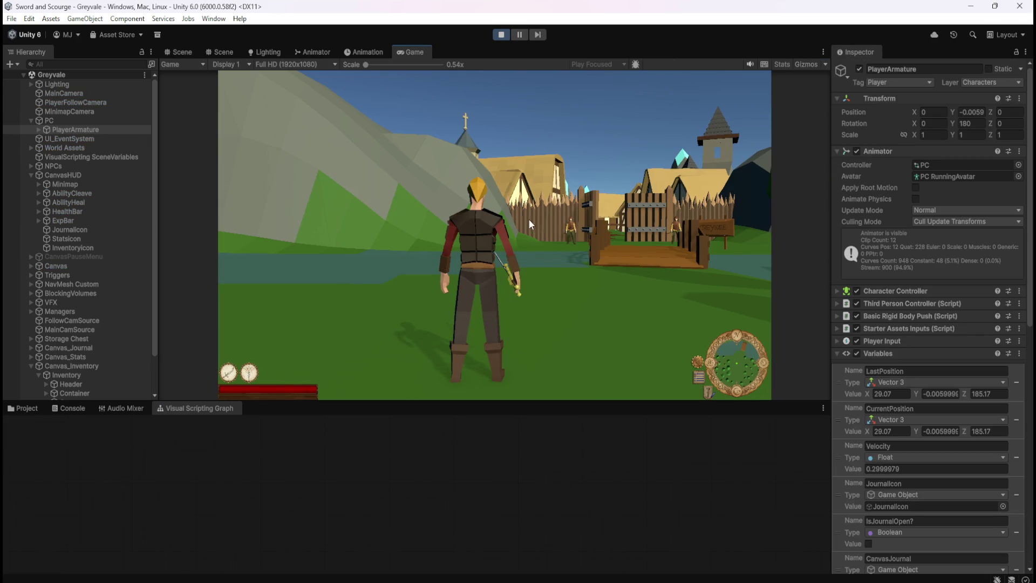
- Run the character with W over the bridge and among the villagers, then pause with Escape
{"action": "key", "text": "w"}
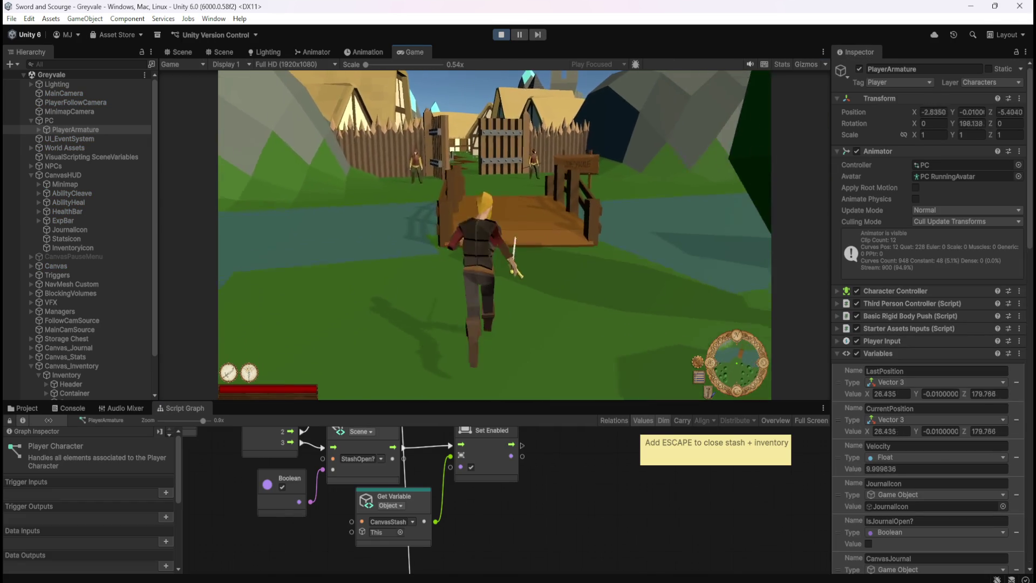
{"action": "key", "text": "w"}
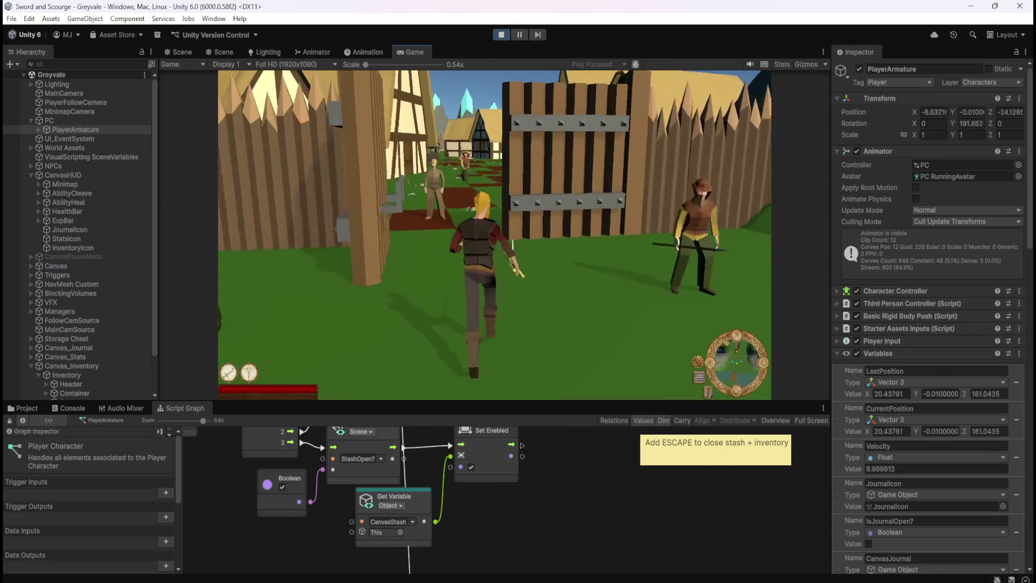
{"action": "key", "text": "w"}
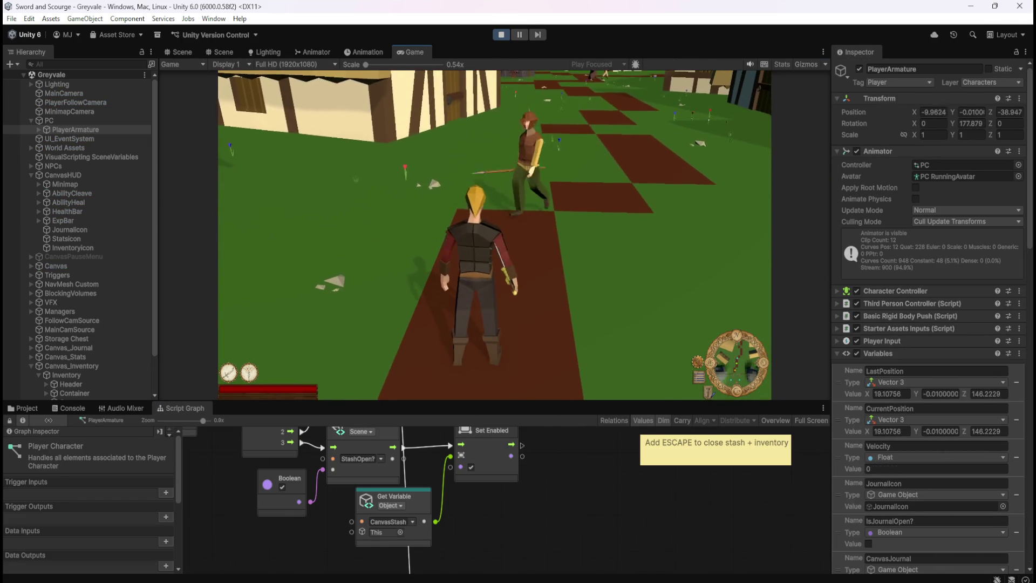
{"action": "key", "text": "w"}
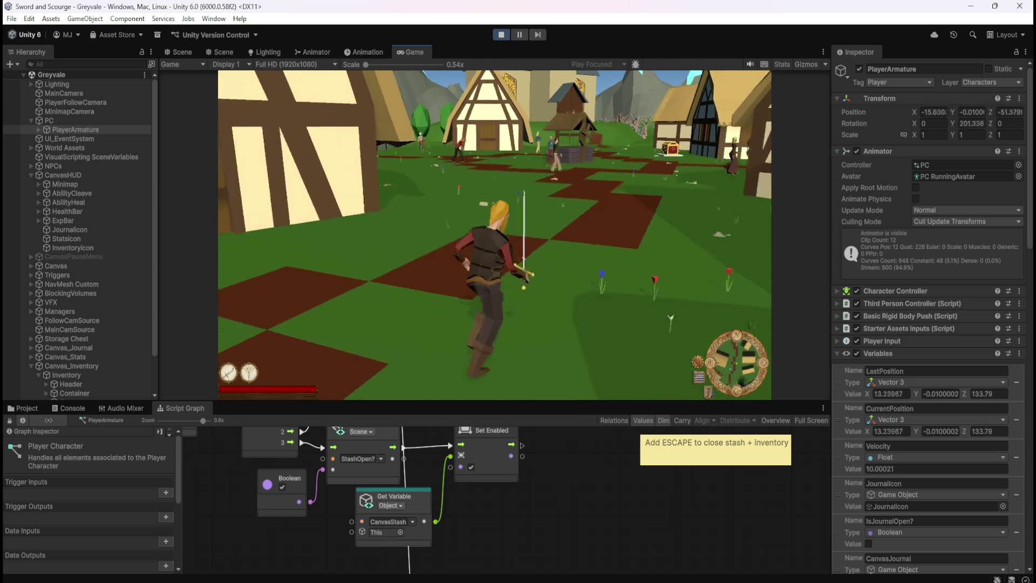
{"action": "key", "text": "w"}
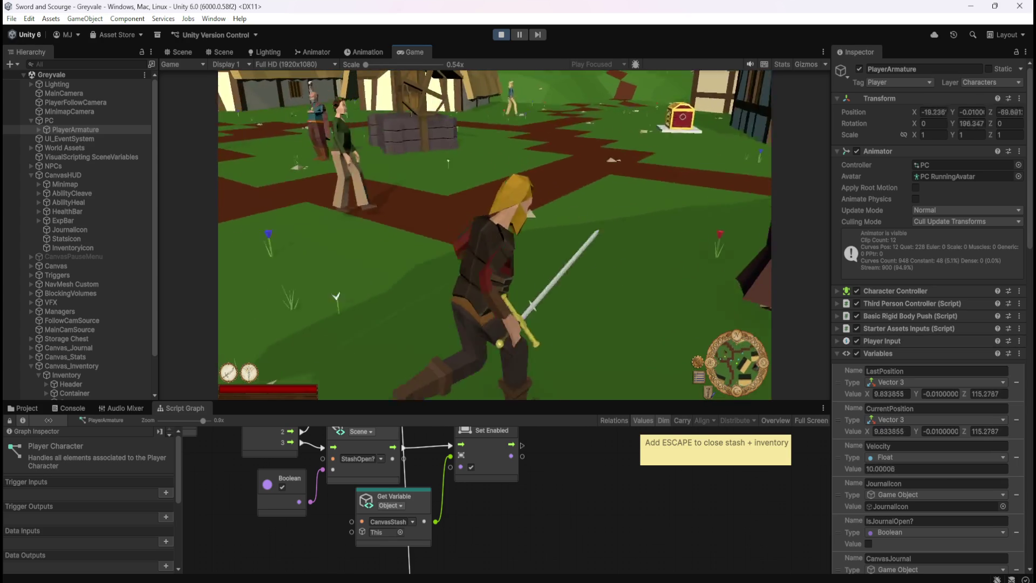
{"action": "key", "text": "w"}
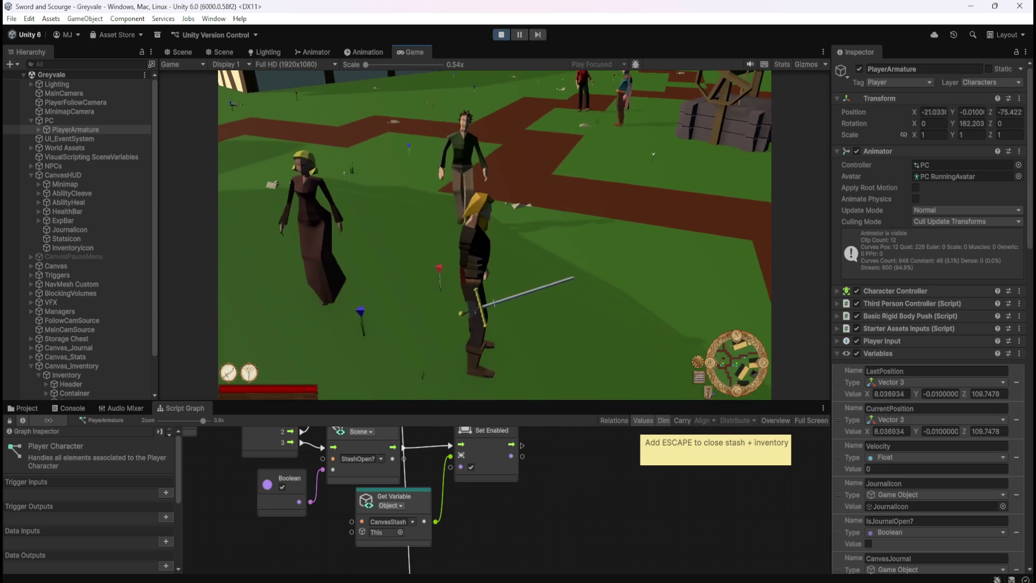
{"action": "key", "text": "w"}
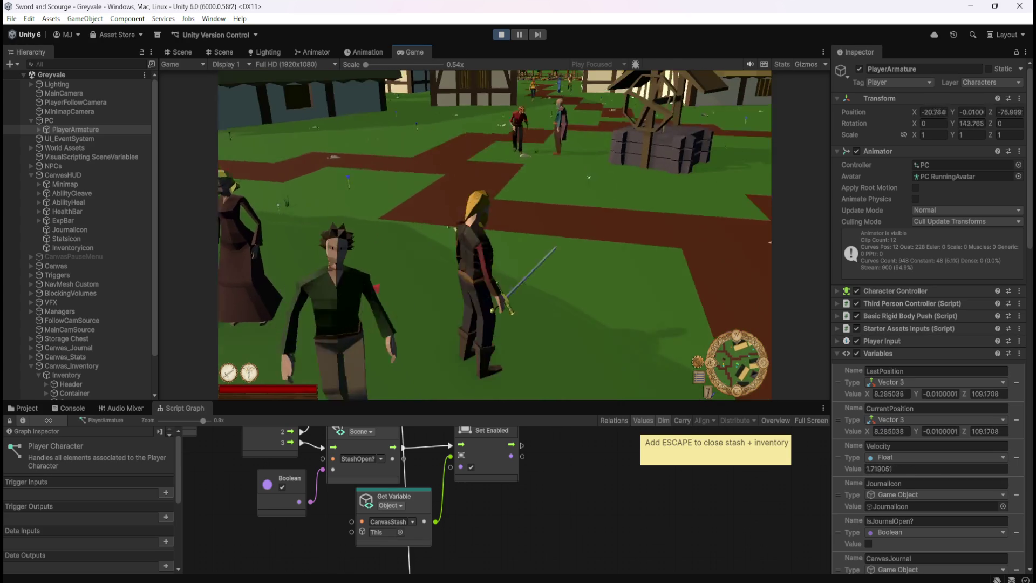
{"action": "key", "text": "w"}
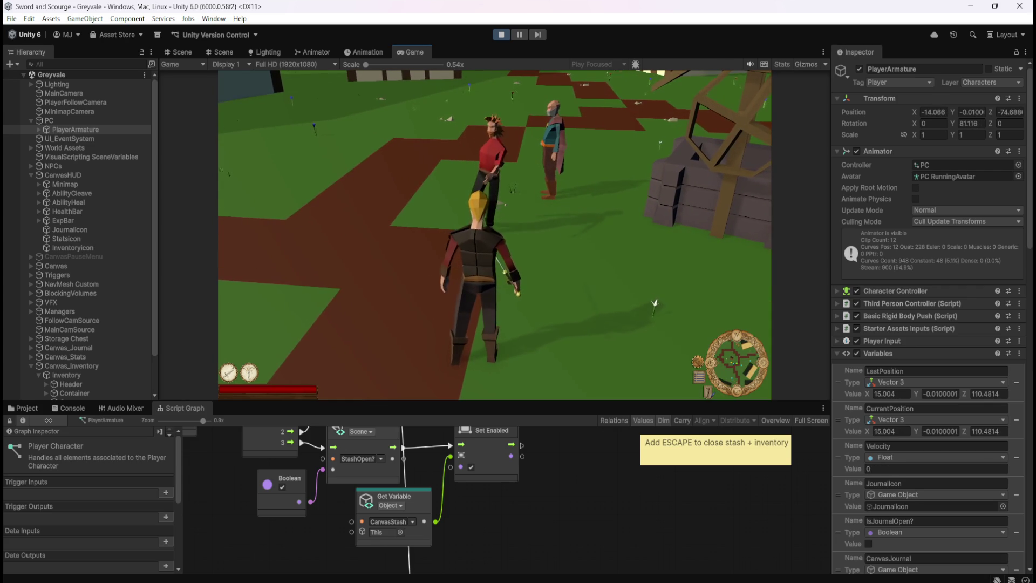
{"action": "key", "text": "w"}
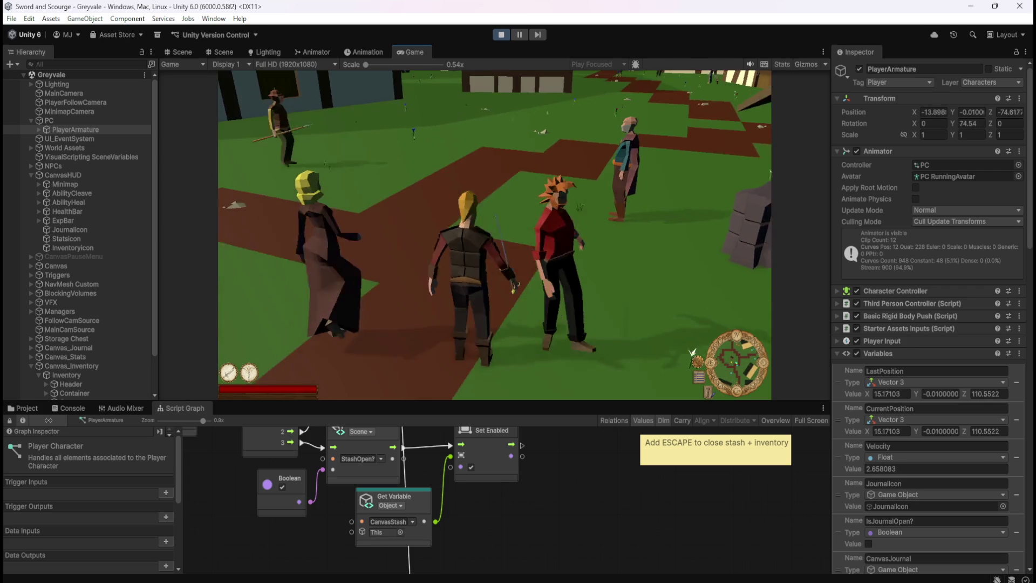
{"action": "key", "text": "w"}
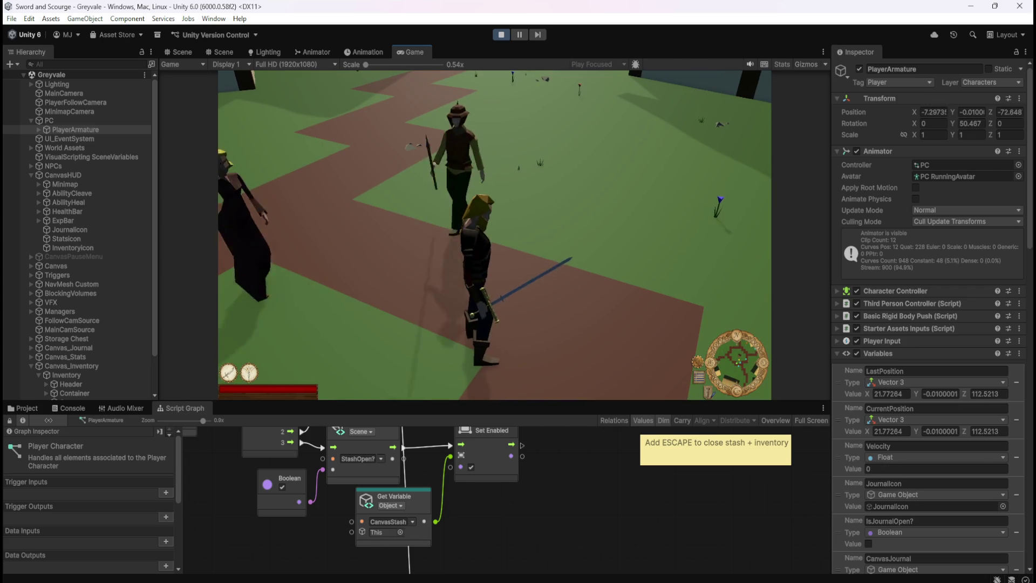
{"action": "key", "text": "w"}
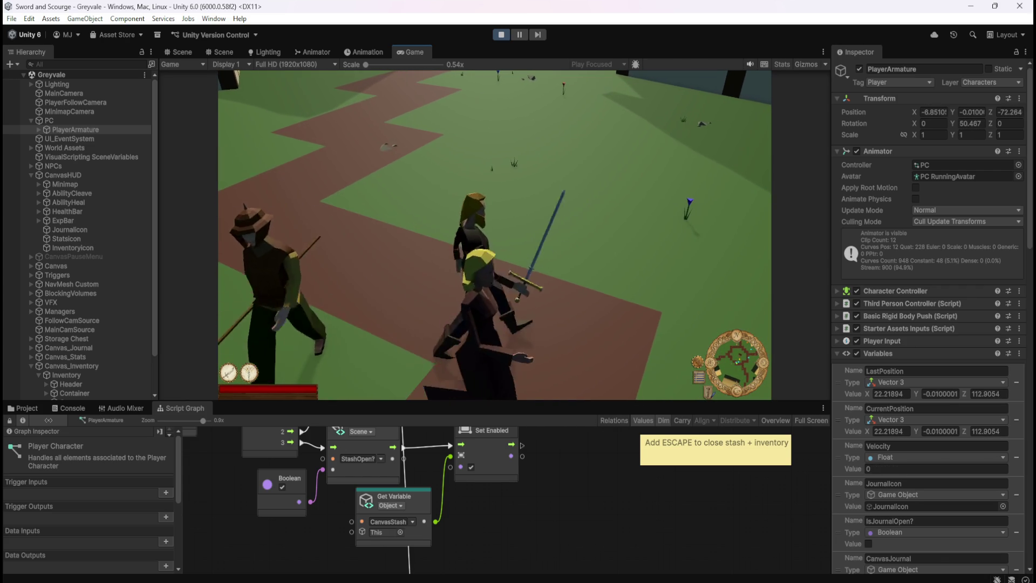
{"action": "key", "text": "Escape"}
- Stop the play test and remove the Nav Mesh Agent component from the player
{"action": "left_click", "coordinate": [501, 36]}
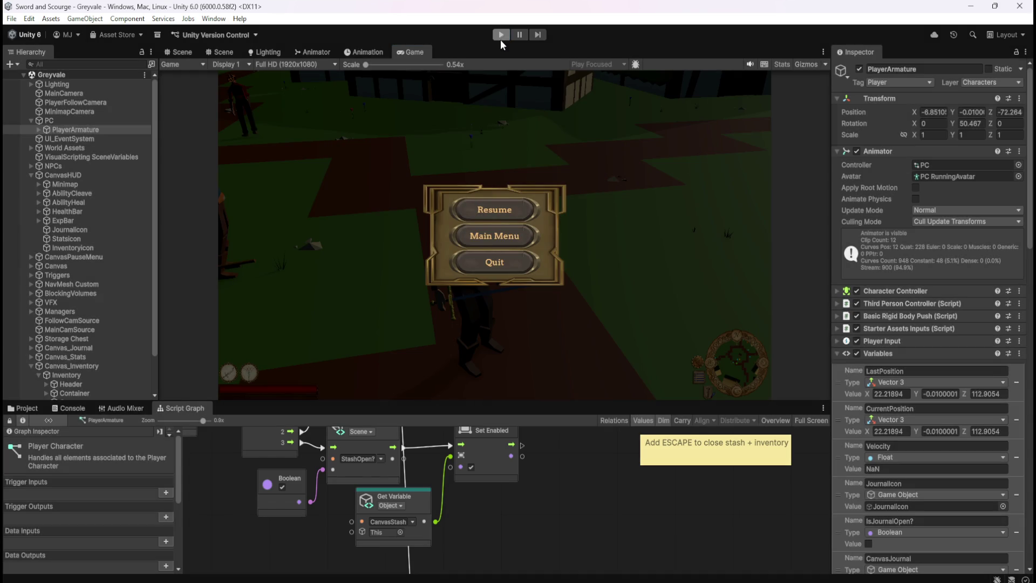
{"action": "scroll", "coordinate": [883, 483], "scroll_direction": "down", "scroll_amount": 10}
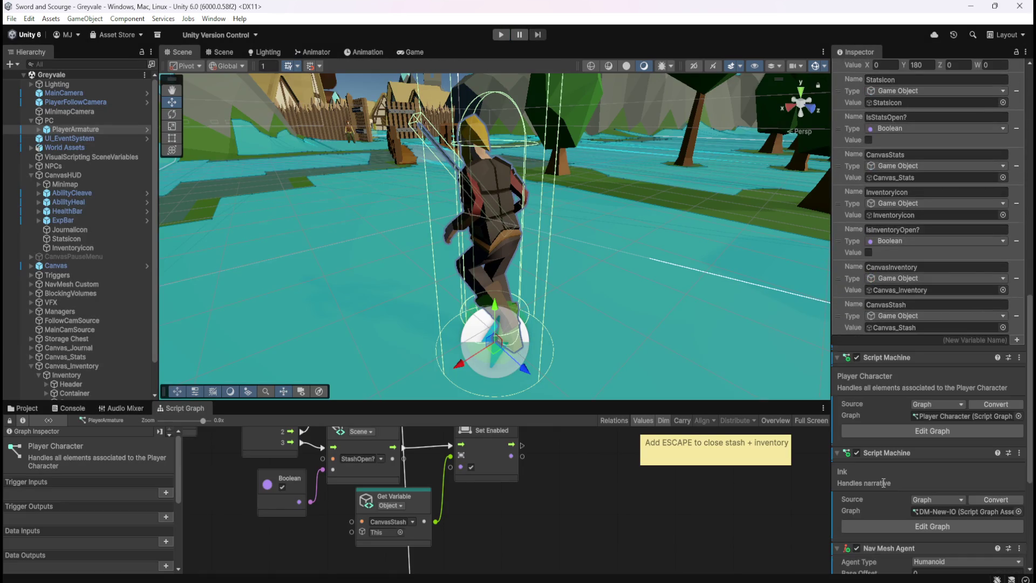
{"action": "scroll", "coordinate": [884, 483], "scroll_direction": "down", "scroll_amount": 8}
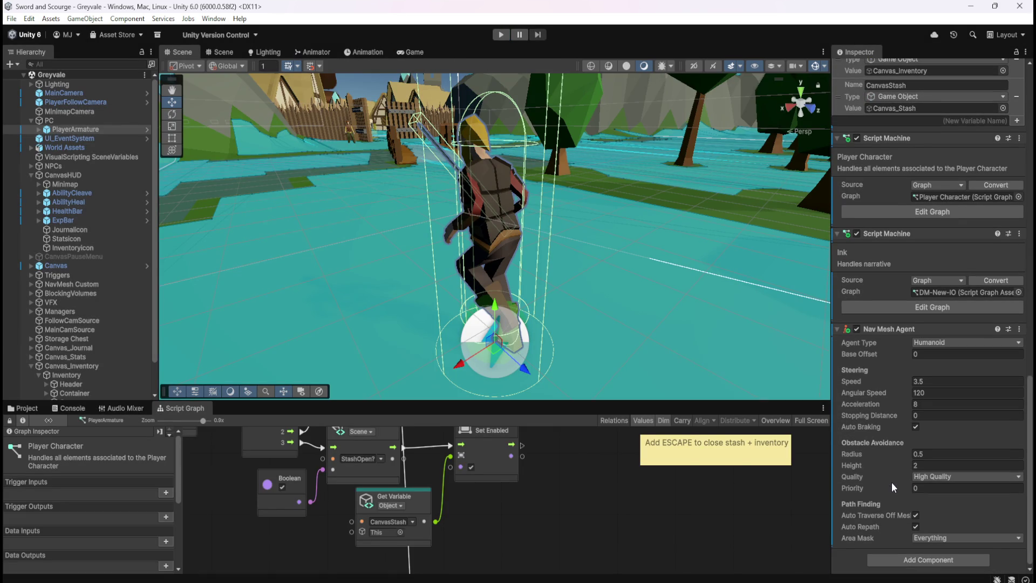
{"action": "right_click", "coordinate": [893, 329]}
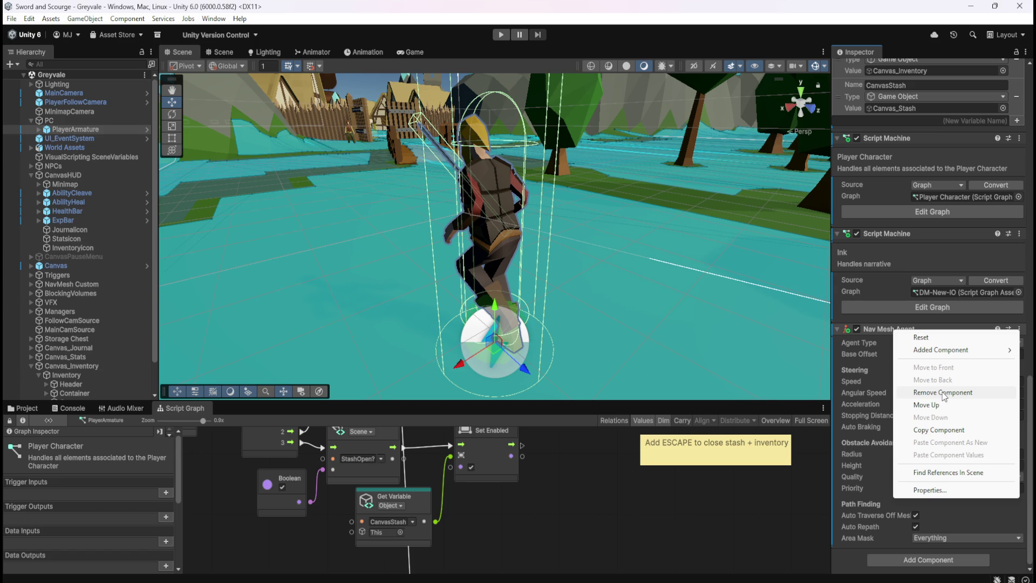
{"action": "left_click", "coordinate": [942, 392]}
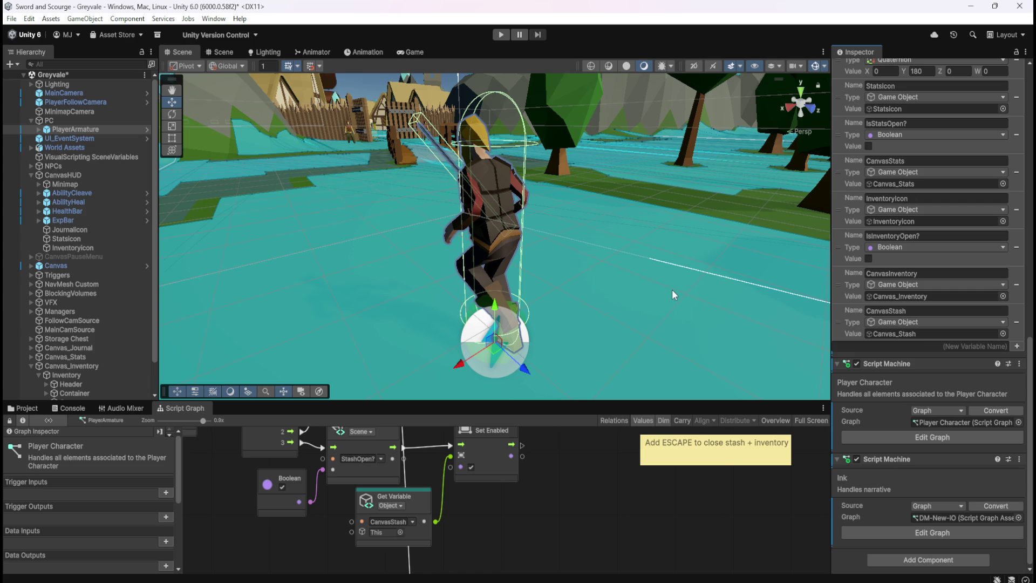
- Undo the removal, remove the Nav Mesh Agent again, and restart Play mode
{"action": "key", "text": "ctrl+z"}
{"action": "scroll", "coordinate": [886, 390], "scroll_direction": "down", "scroll_amount": 6}
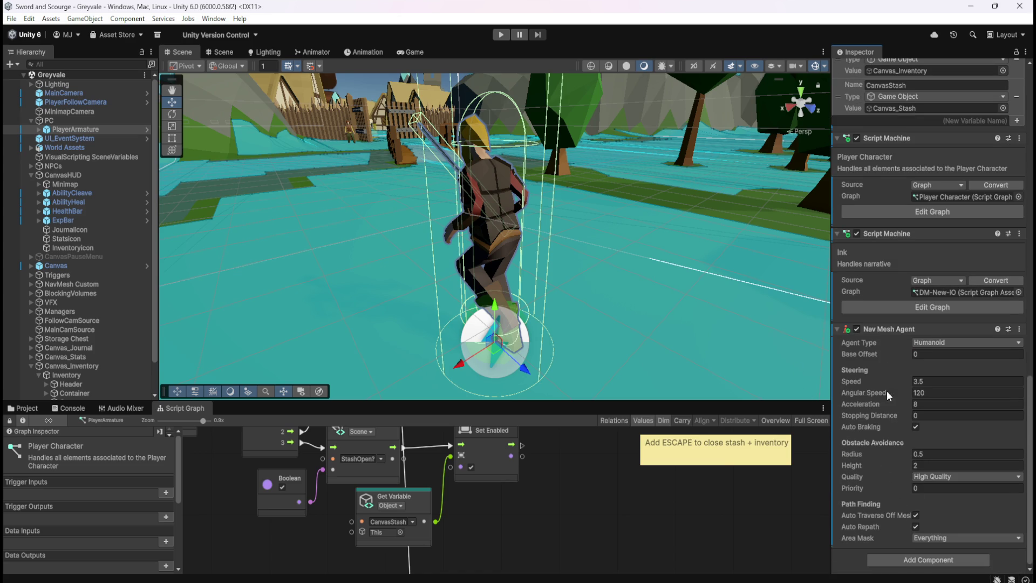
{"action": "right_click", "coordinate": [886, 329]}
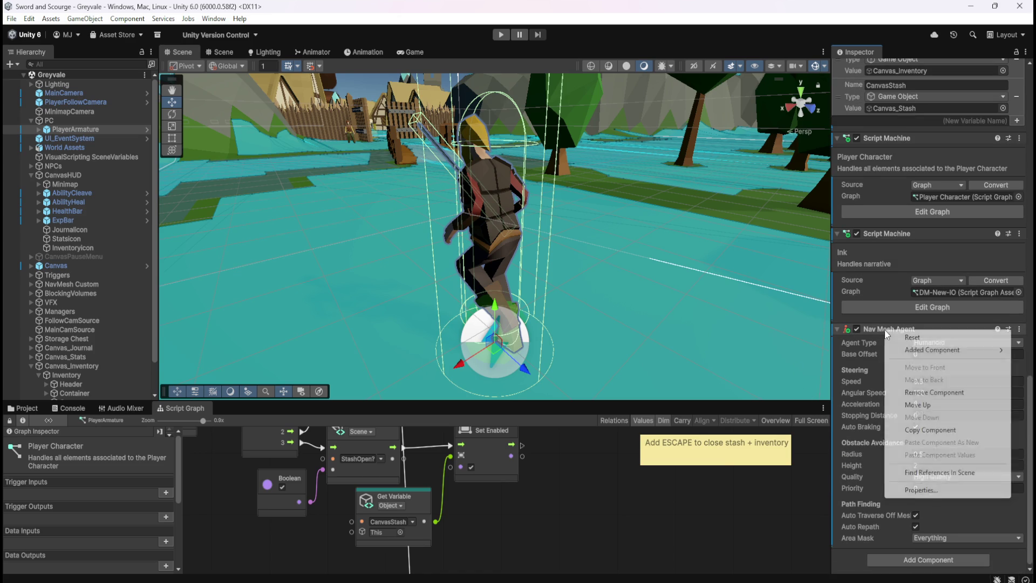
{"action": "left_click", "coordinate": [936, 393]}
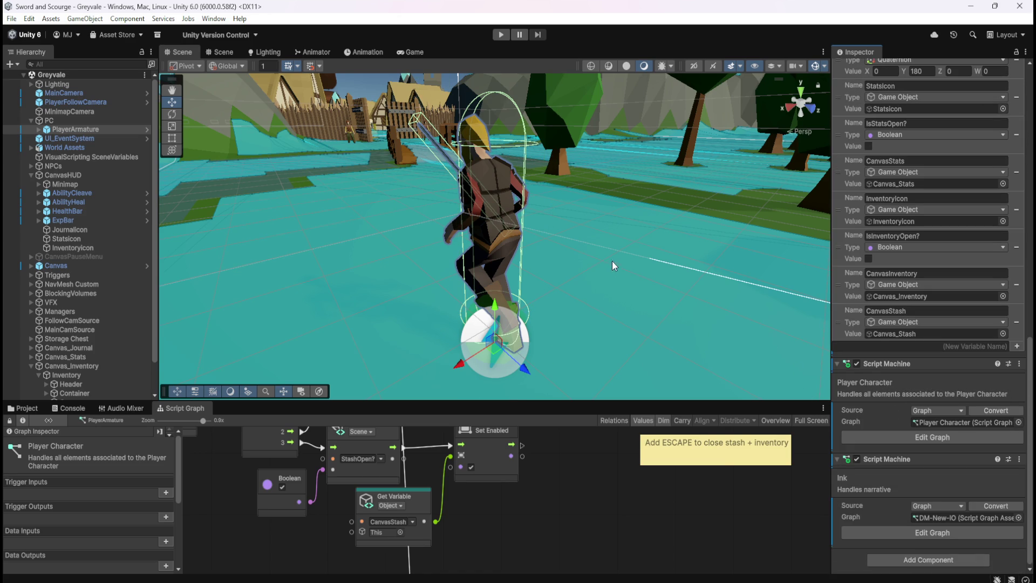
{"action": "left_click", "coordinate": [501, 34]}
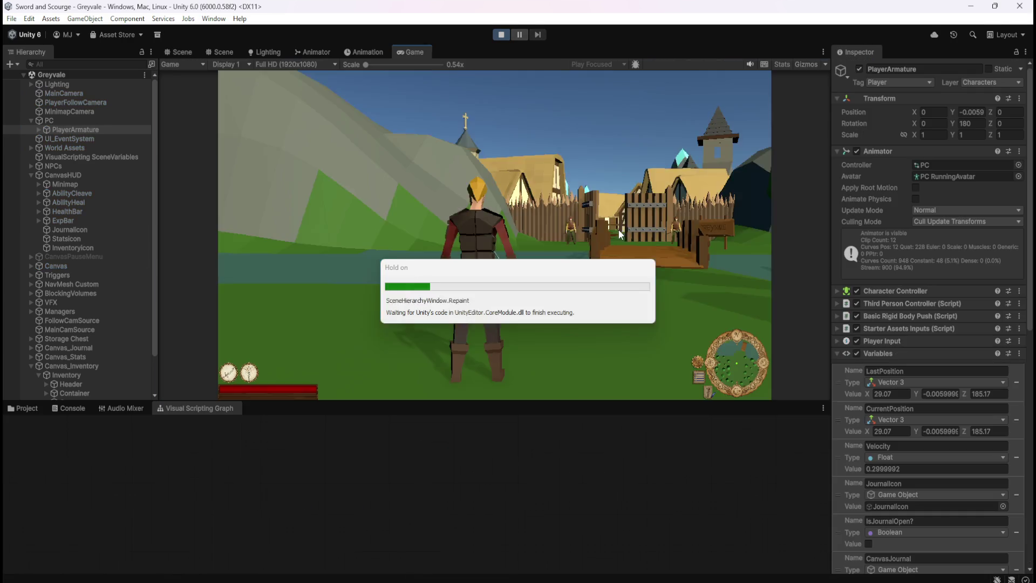
- Run the character to the Storage Chest, open the stash with E, then close it with Escape
{"action": "left_click", "coordinate": [509, 208]}
{"action": "key", "text": "w"}
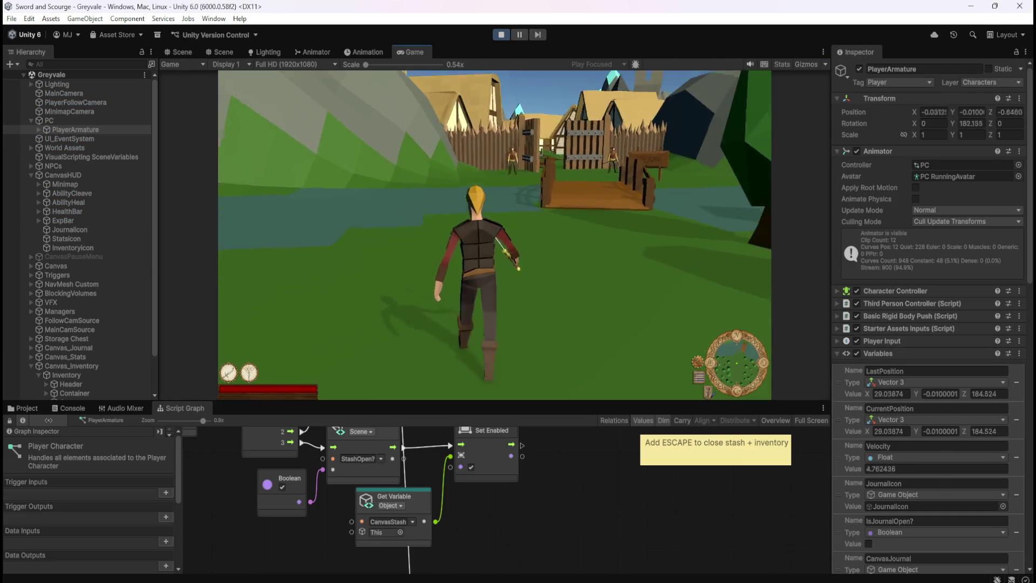
{"action": "key", "text": "w"}
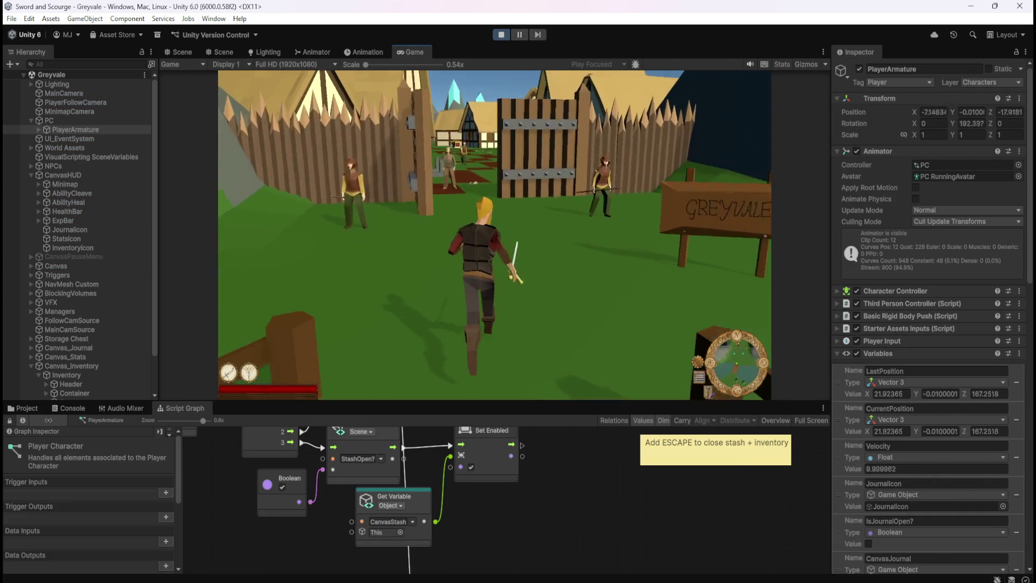
{"action": "key", "text": "w"}
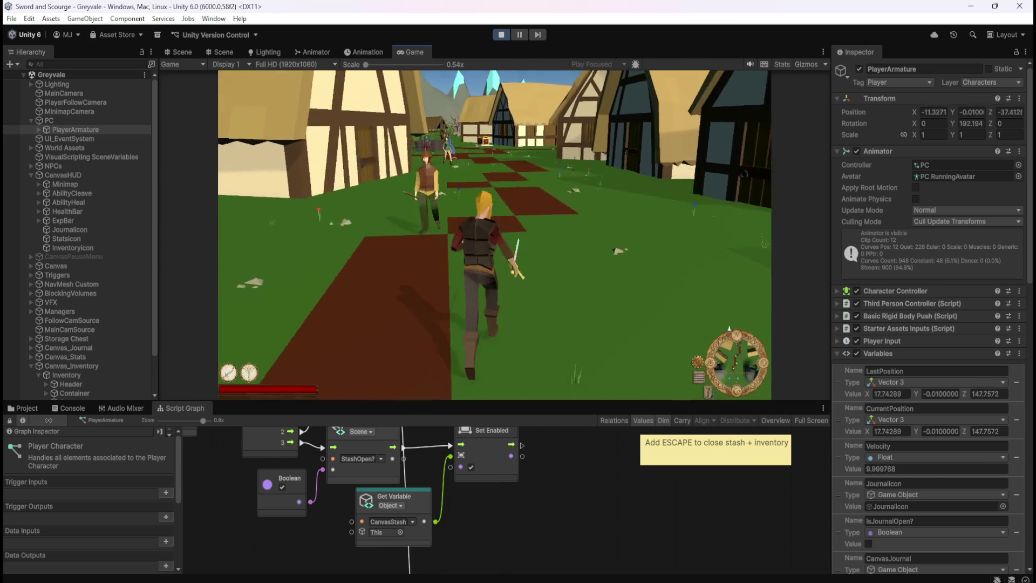
{"action": "key", "text": "w"}
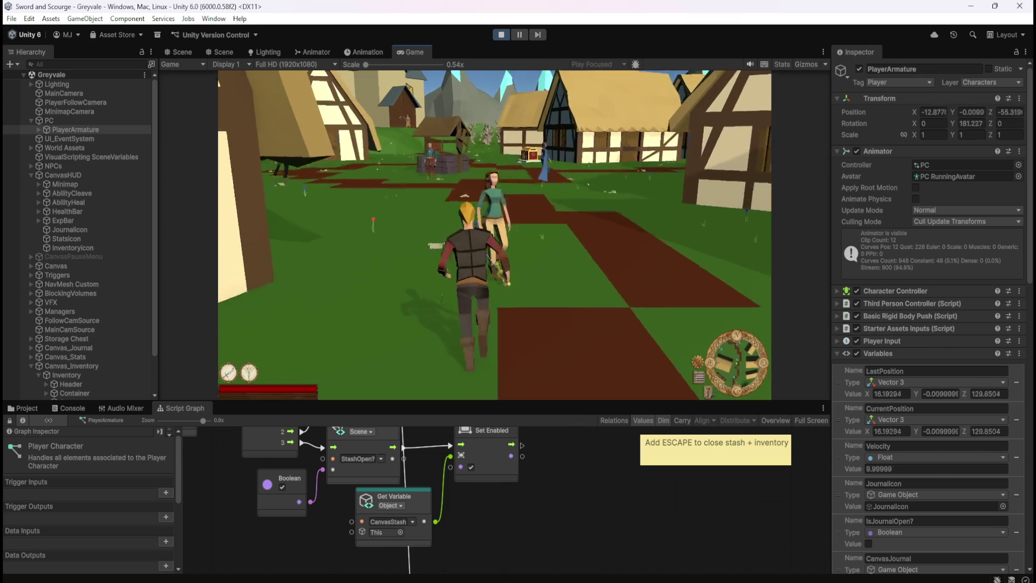
{"action": "key", "text": "w"}
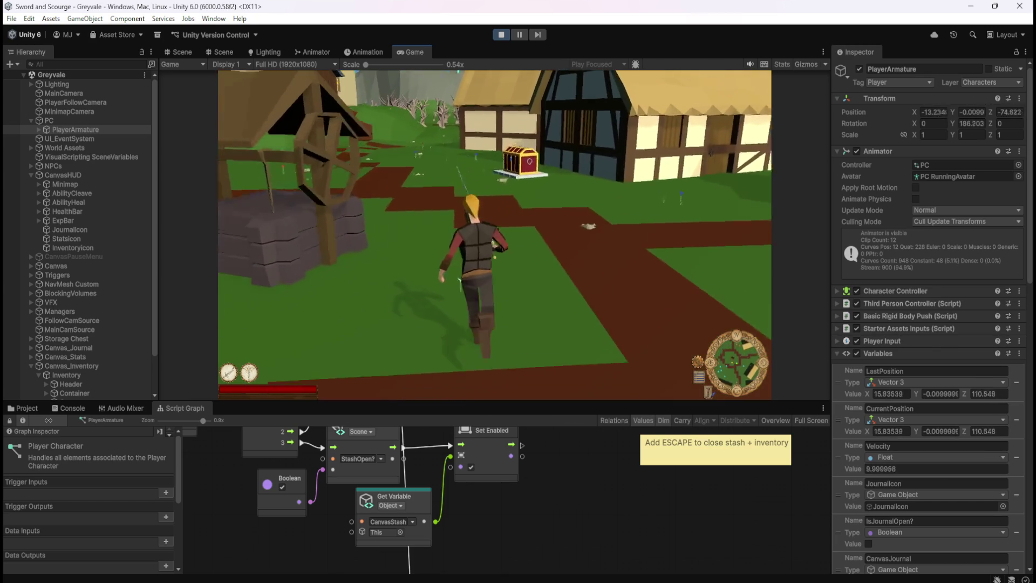
{"action": "key", "text": "w"}
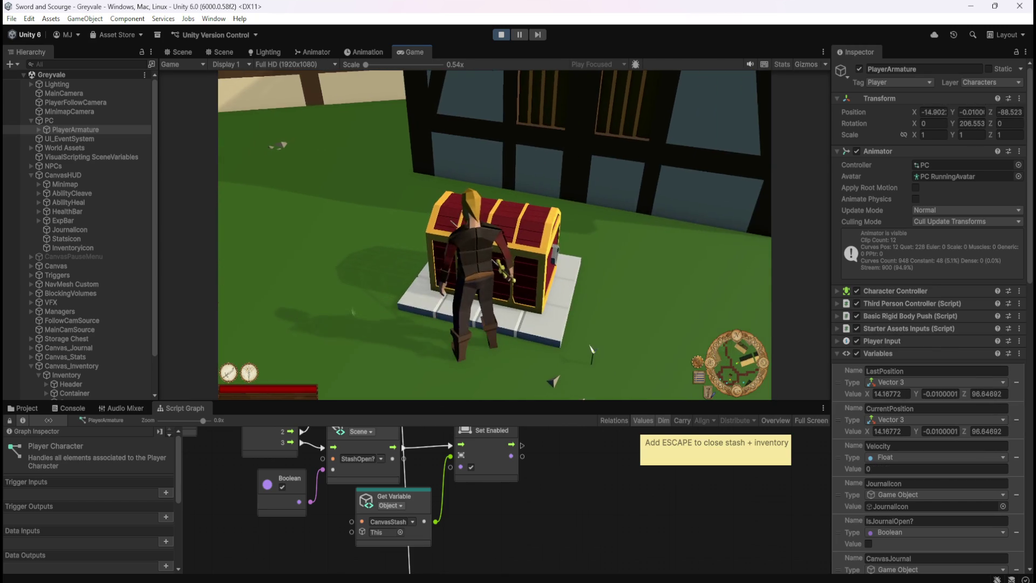
{"action": "key", "text": "e"}
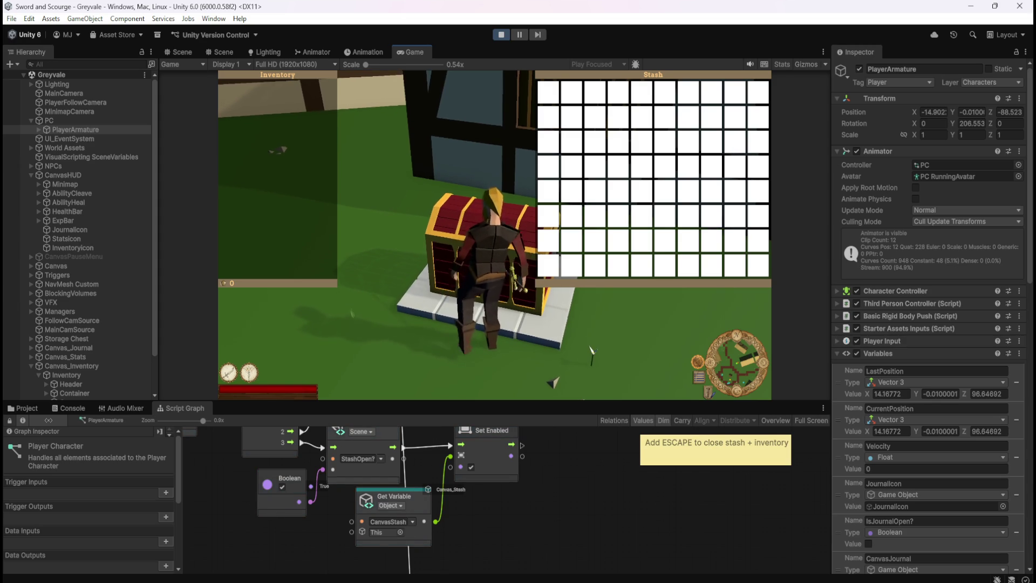
{"action": "key", "text": "Escape"}
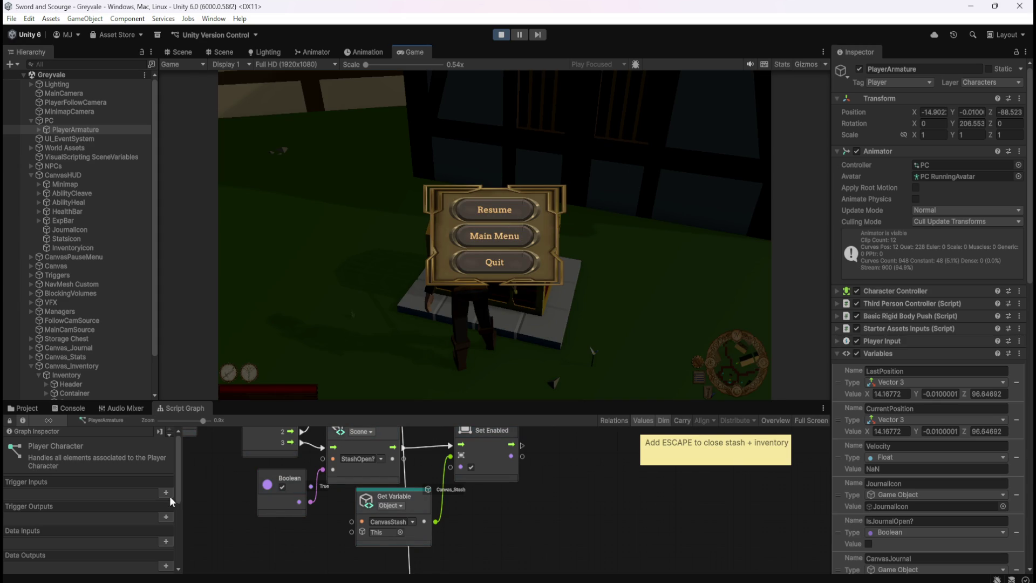
- Show the Blackboard's Scene variables and scroll to StashOpen?
{"action": "left_click_drag", "start_coordinate": [179, 485], "coordinate": [183, 555]}
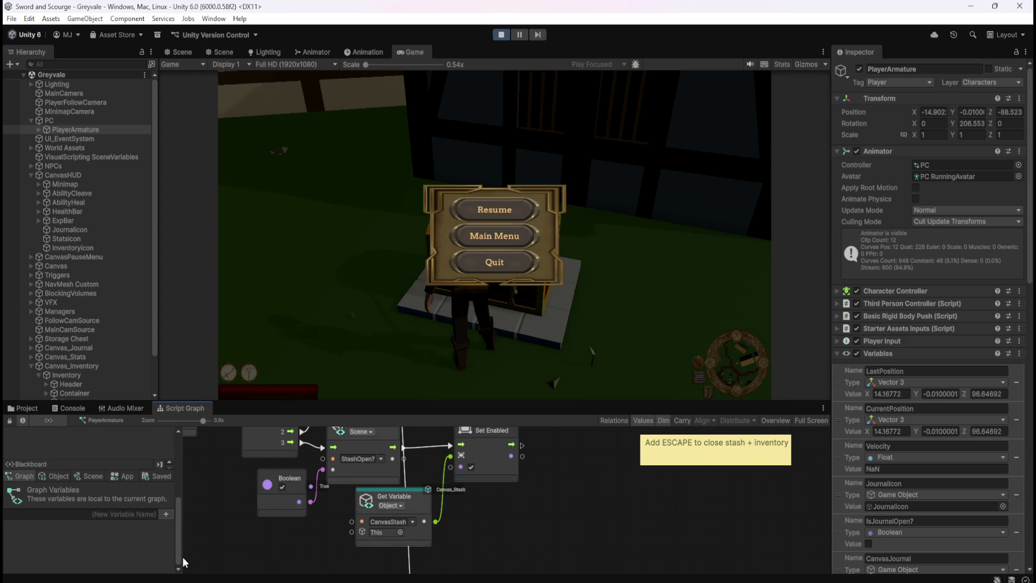
{"action": "left_click", "coordinate": [97, 477]}
{"action": "left_click_drag", "start_coordinate": [170, 486], "coordinate": [180, 576]}
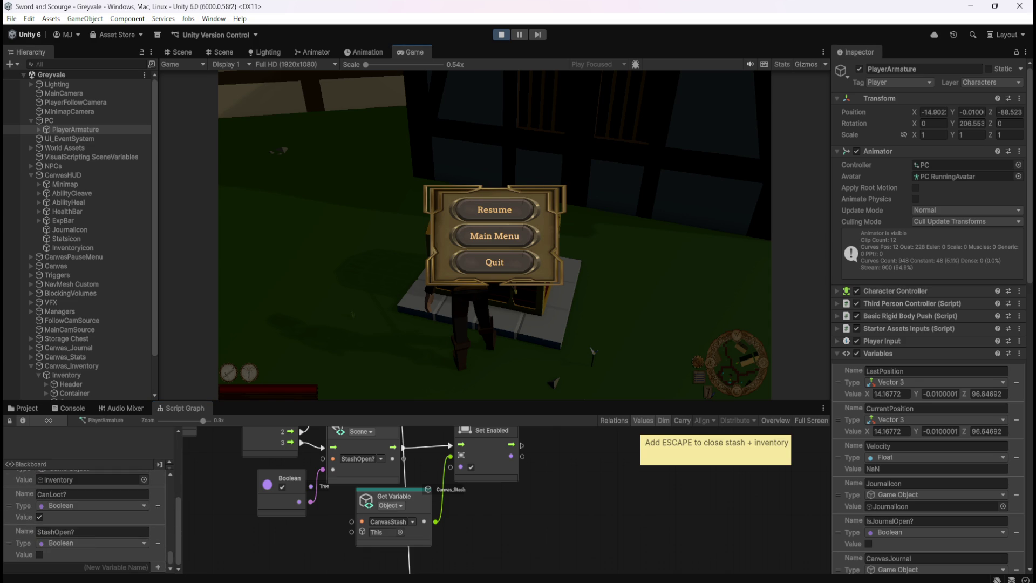
- Resume and reopen and close the stash several times, watching StashOpen? toggle, then stop Play
{"action": "left_click", "coordinate": [514, 213]}
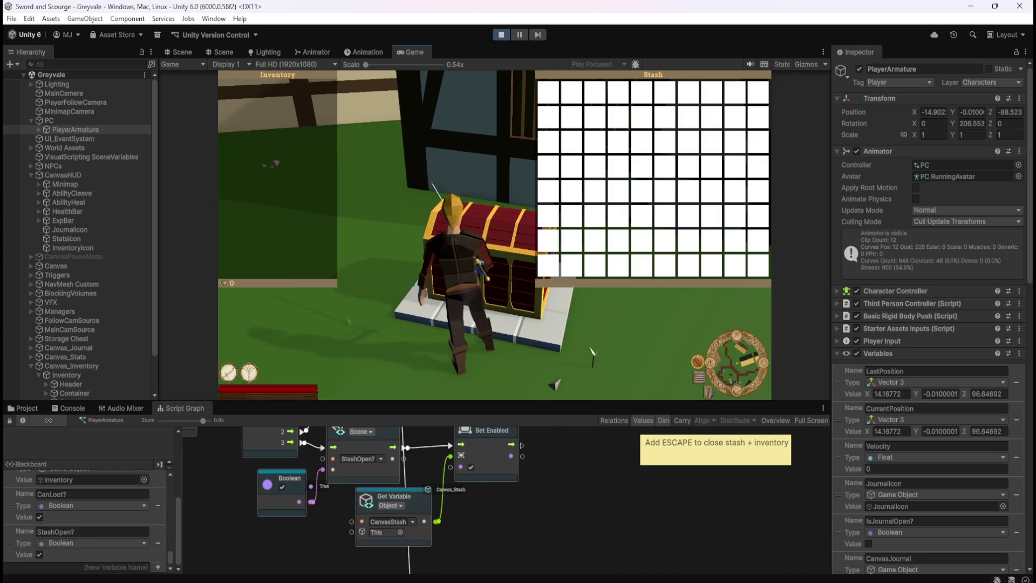
{"action": "key", "text": "Escape"}
{"action": "key", "text": "Escape"}
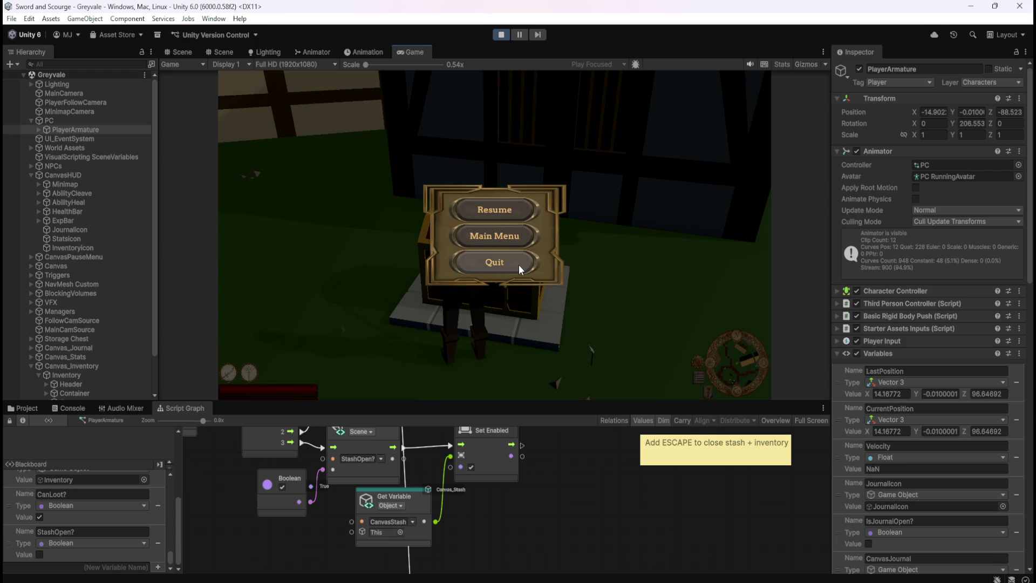
{"action": "left_click", "coordinate": [510, 211]}
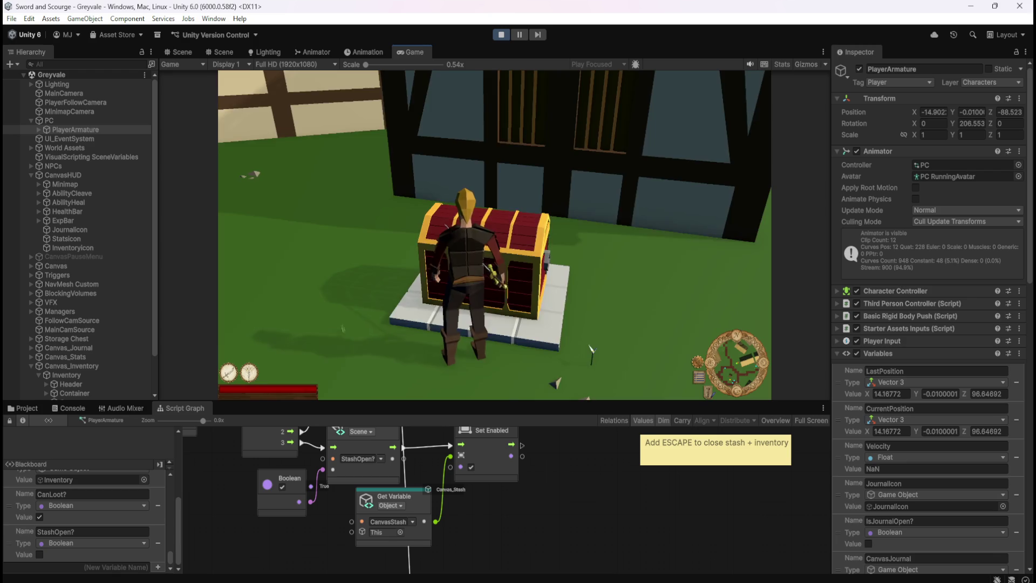
{"action": "key", "text": "w"}
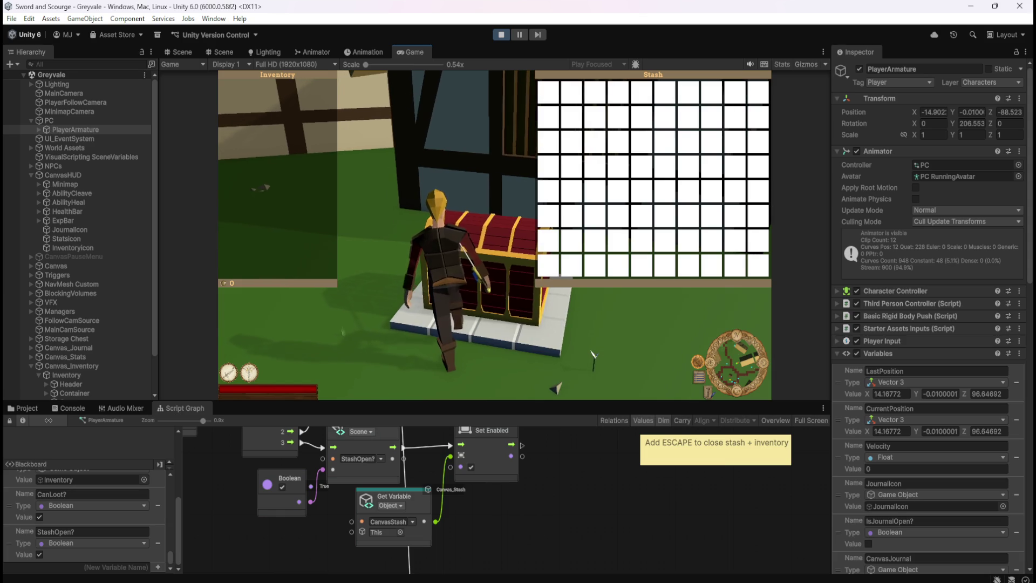
{"action": "key", "text": "Escape"}
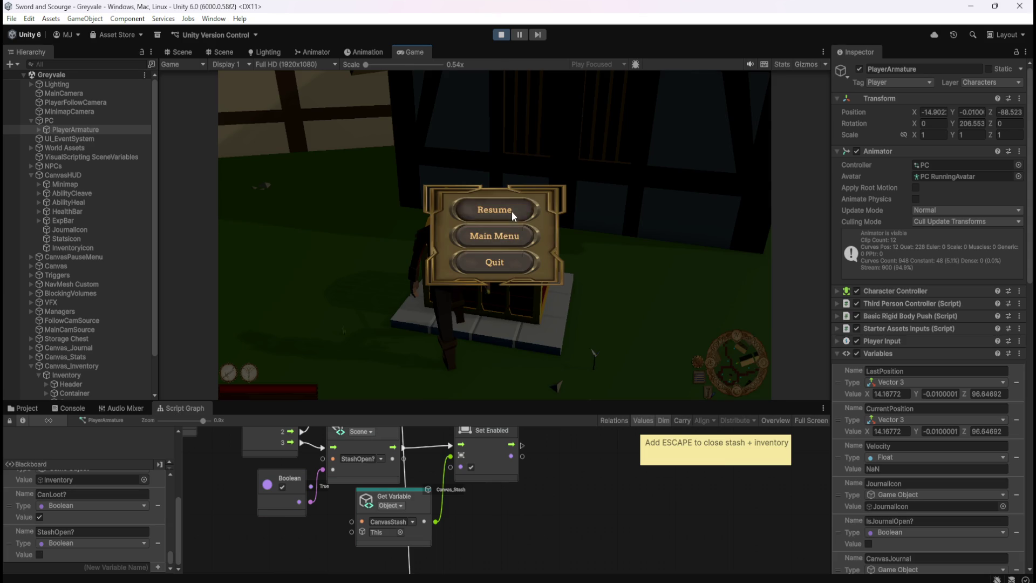
{"action": "left_click", "coordinate": [512, 212]}
{"action": "key", "text": "w"}
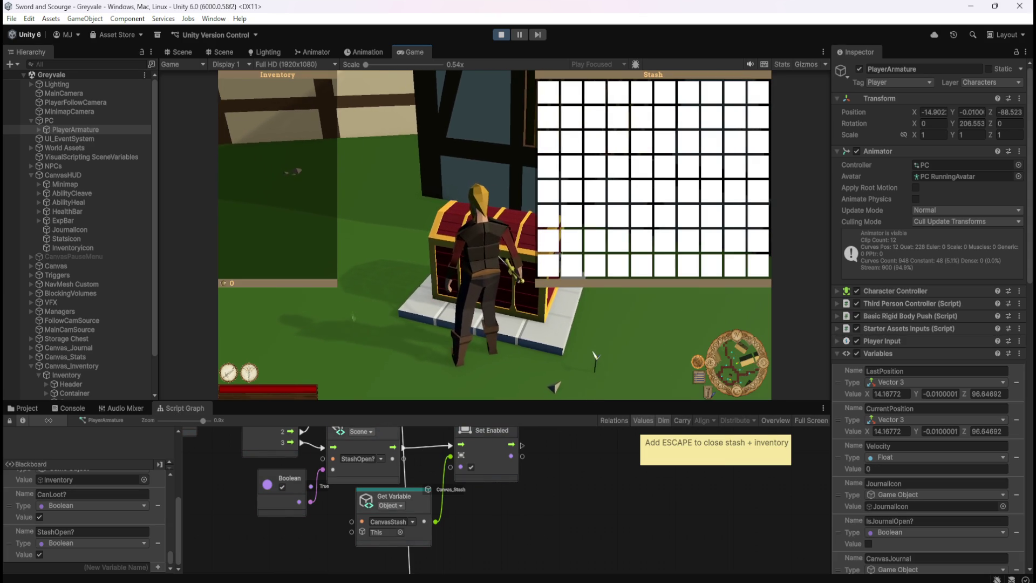
{"action": "key", "text": "Escape"}
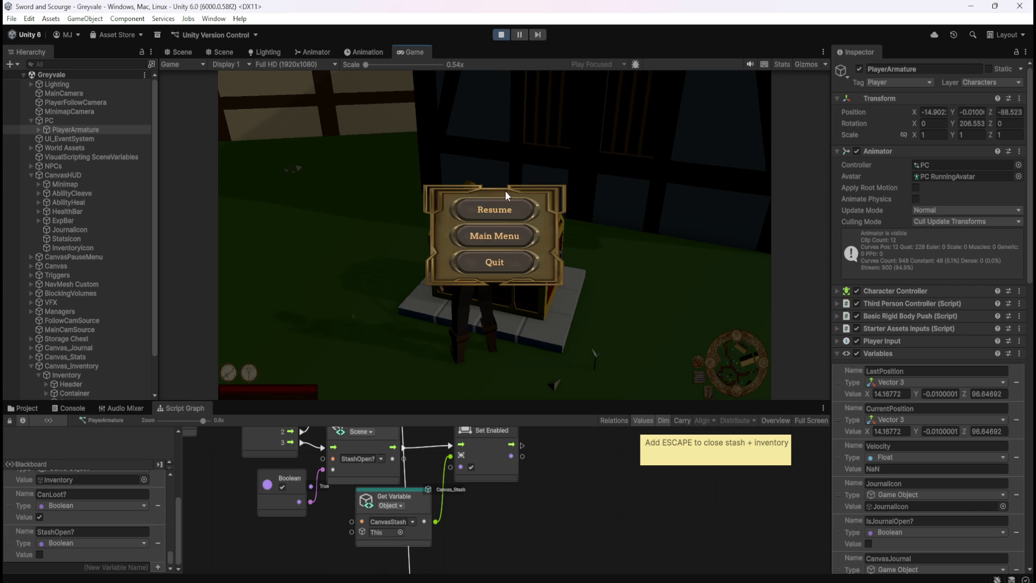
{"action": "left_click", "coordinate": [503, 212]}
{"action": "key", "text": "Escape"}
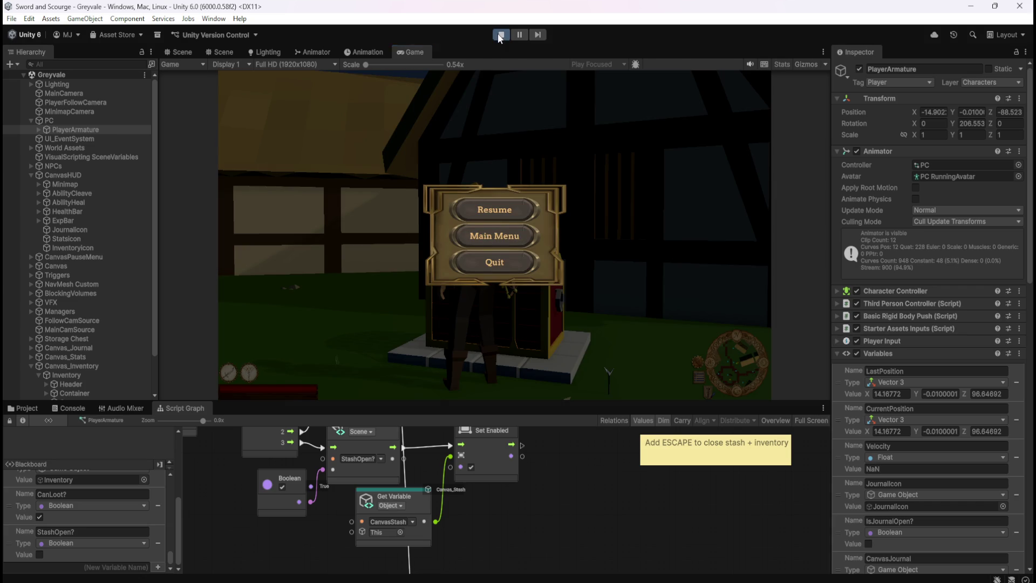
{"action": "left_click", "coordinate": [501, 34]}
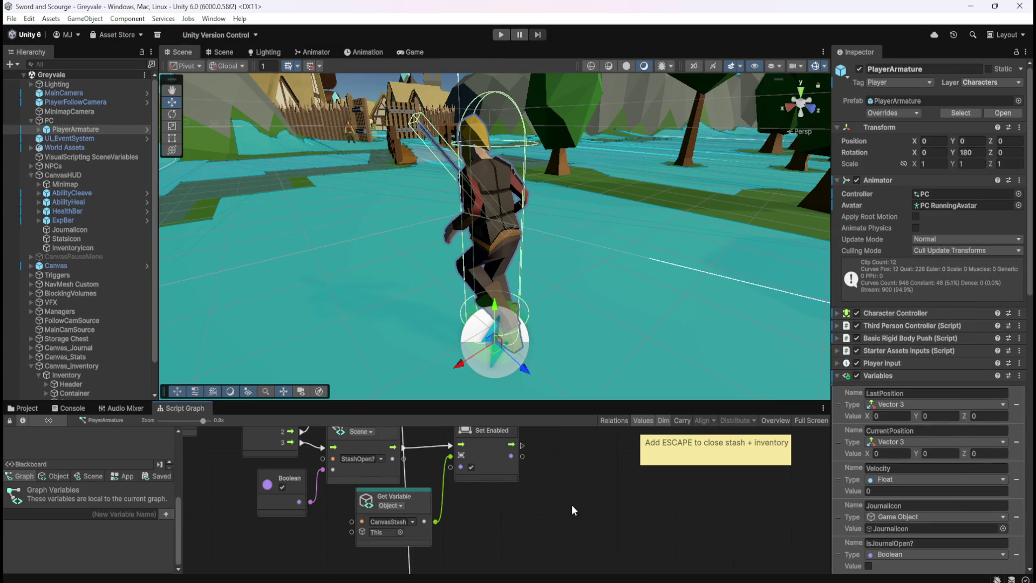
{"action": "key", "text": "shift+space"}
{"action": "left_click_drag", "start_coordinate": [587, 442], "coordinate": [661, 291]}
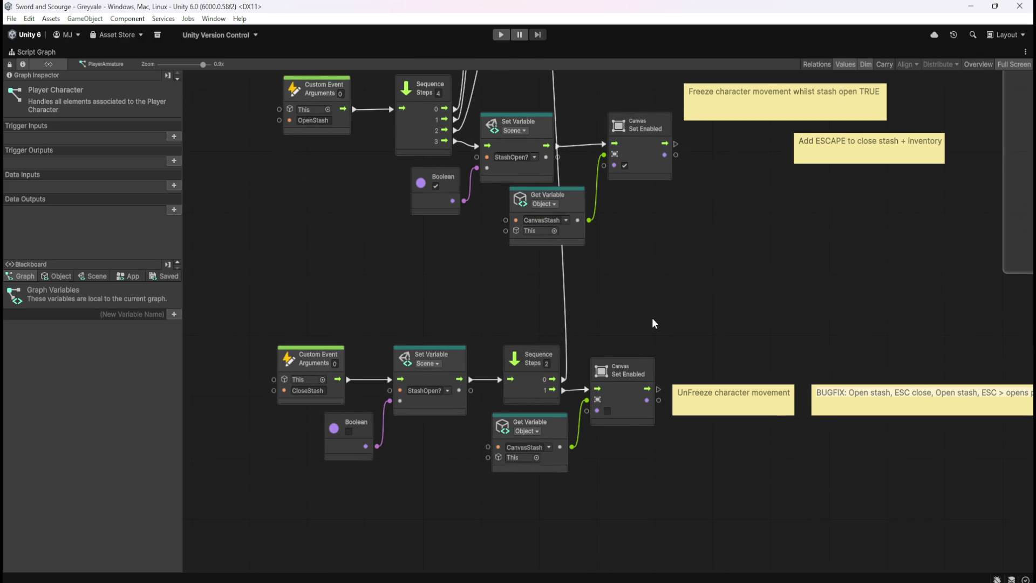
{"action": "mouse_move", "coordinate": [656, 320]}
{"action": "left_mouse_down"}
{"action": "mouse_move", "coordinate": [705, 194]}
{"action": "mouse_move", "coordinate": [685, 377]}
{"action": "left_mouse_up"}
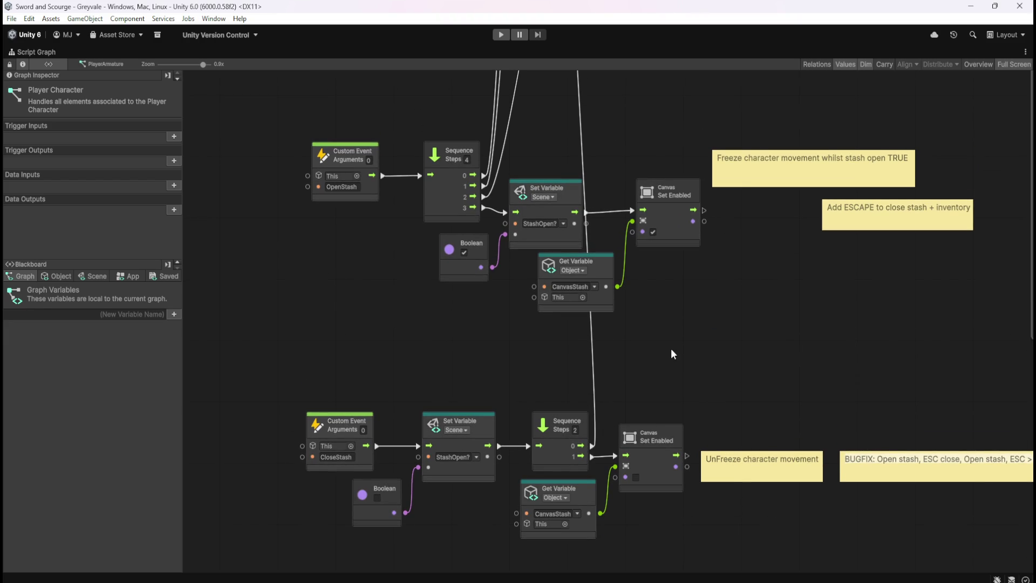
{"action": "key", "text": "shift+space"}
{"action": "key", "text": "shift+space"}
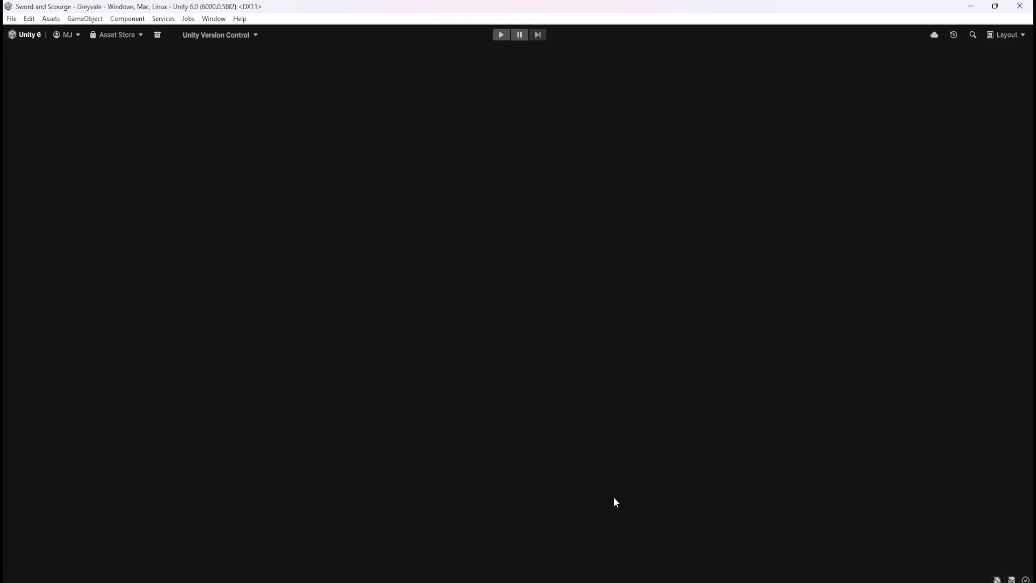
{"action": "key", "text": "shift+space"}
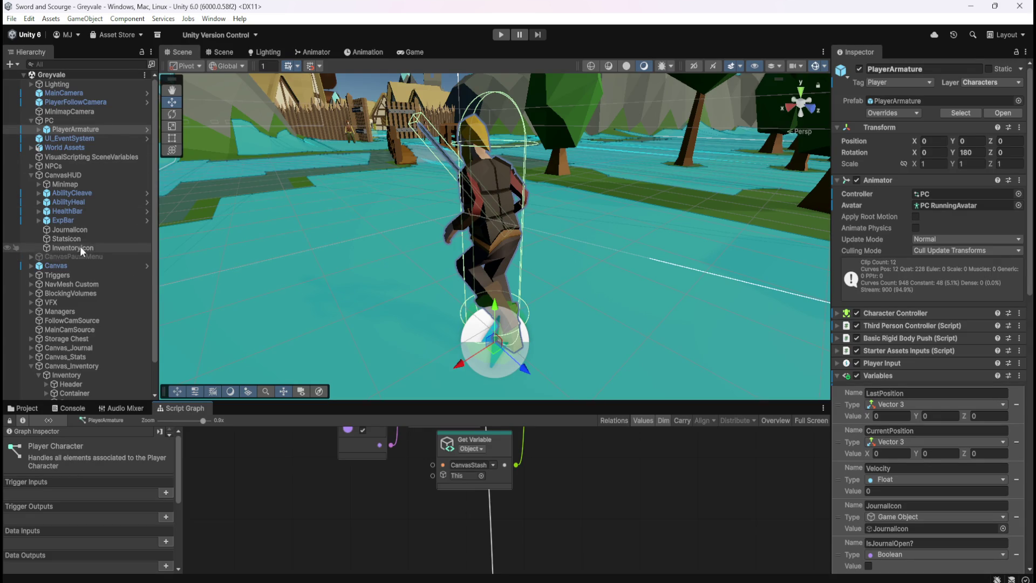
- Select Storage Chest in the Hierarchy and maximize its Script Graph with Shift+Space
{"action": "scroll", "coordinate": [80, 246], "scroll_direction": "down", "scroll_amount": 2}
{"action": "left_click", "coordinate": [93, 307]}
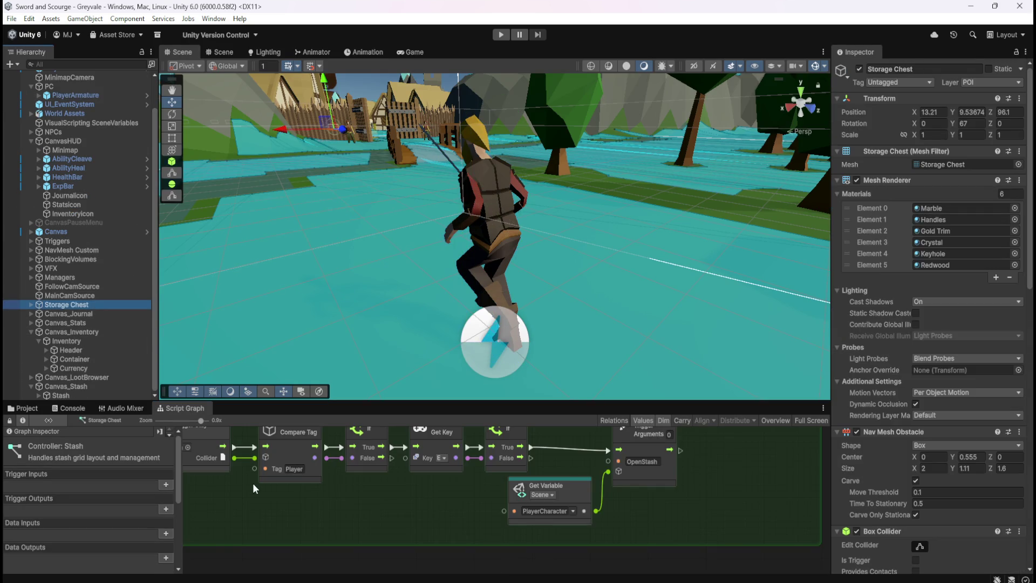
{"action": "key", "text": "shift+space"}
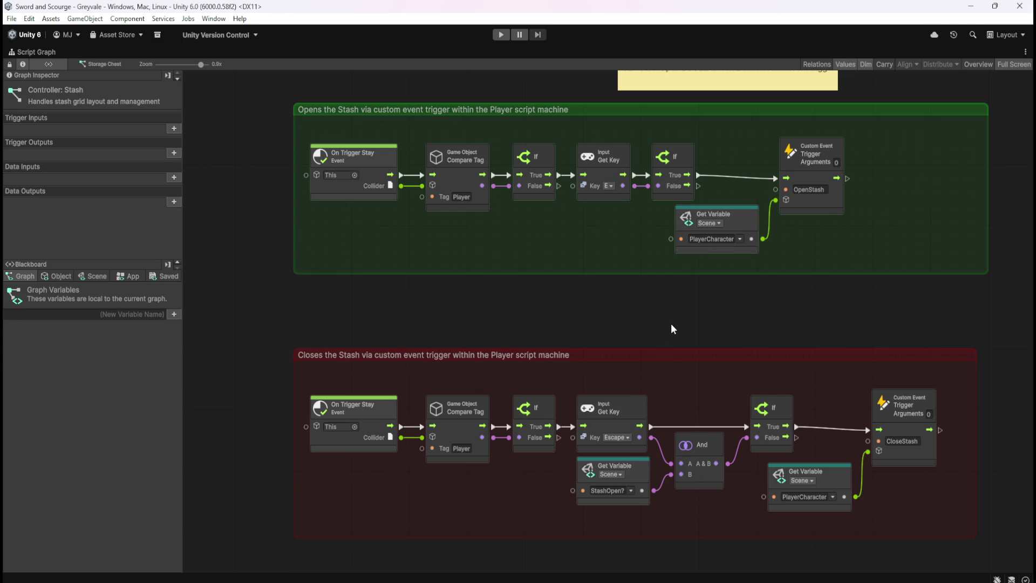
- Pan the graph to read the yellow StashOpen sticky note, then restore the layout
{"action": "left_click_drag", "start_coordinate": [685, 322], "coordinate": [599, 374]}
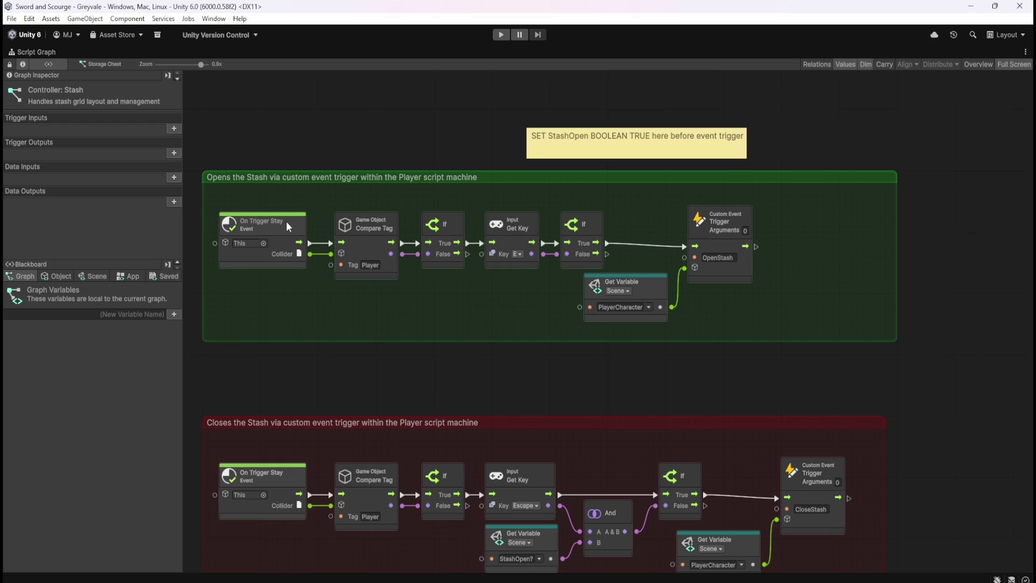
{"action": "key", "text": "shift+space"}
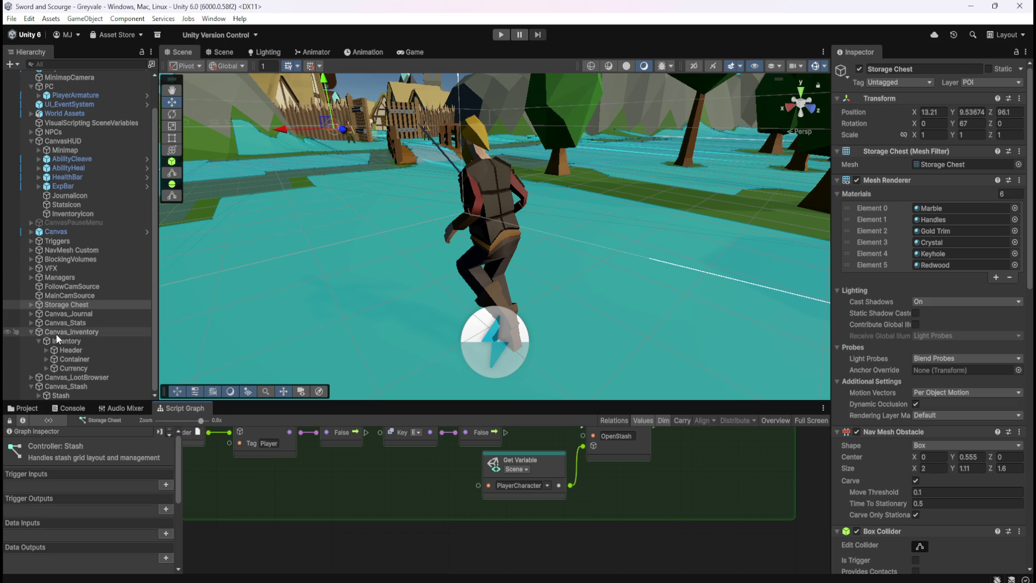
- Collapse Canvas_Inventory and Canvas_Stash in the Hierarchy and select Canvas_Journal
{"action": "left_click", "coordinate": [31, 331]}
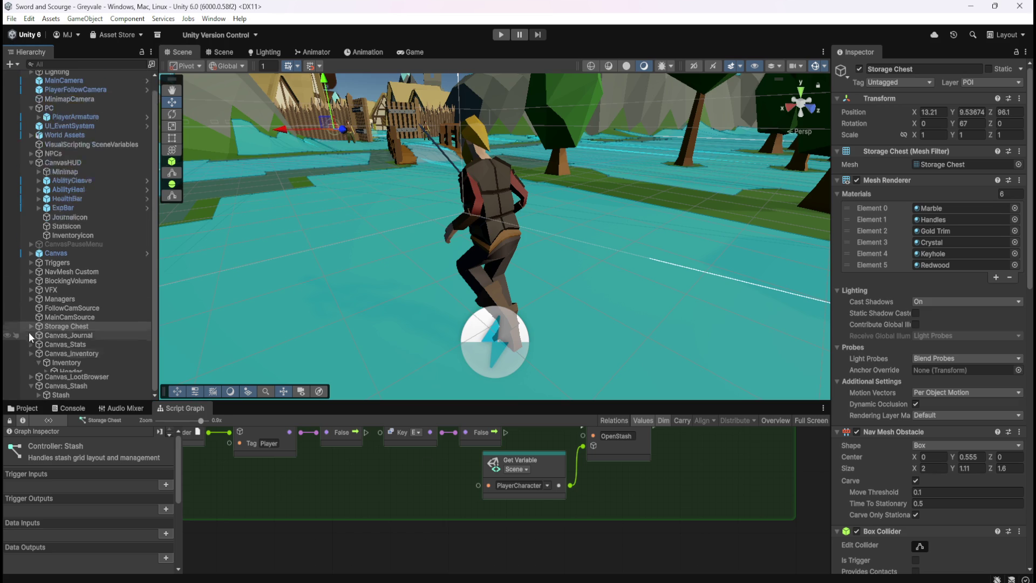
{"action": "left_click", "coordinate": [31, 384]}
{"action": "left_click", "coordinate": [75, 345]}
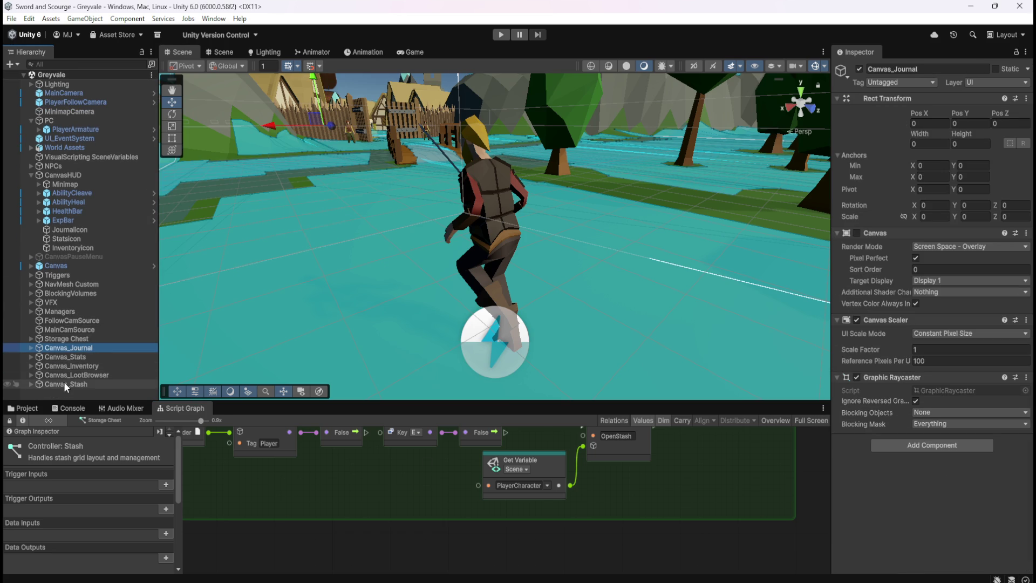